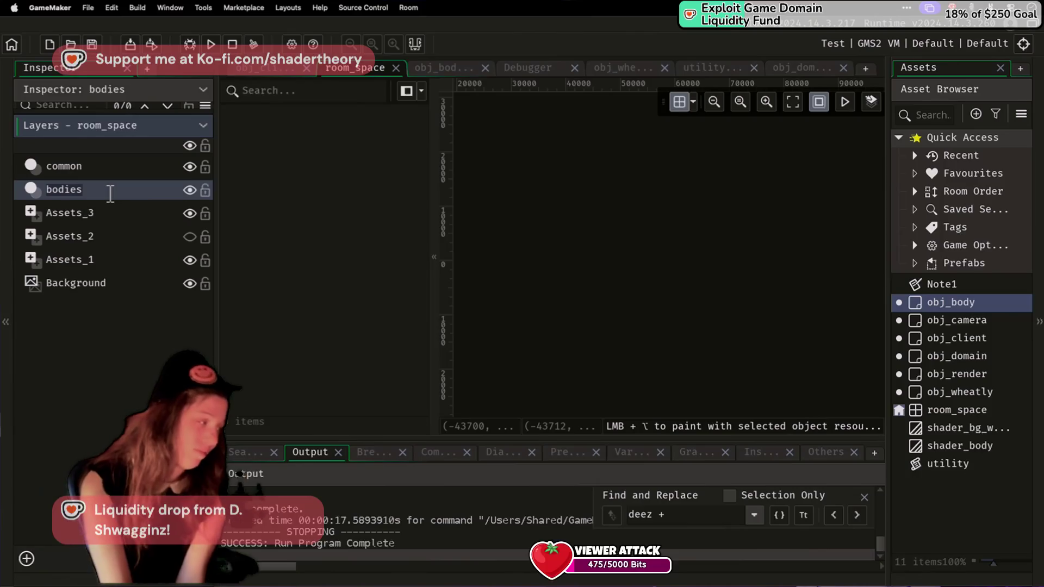
# Bring up the context menu for obj_body in the Asset Browser
pyautogui.click(111, 193)
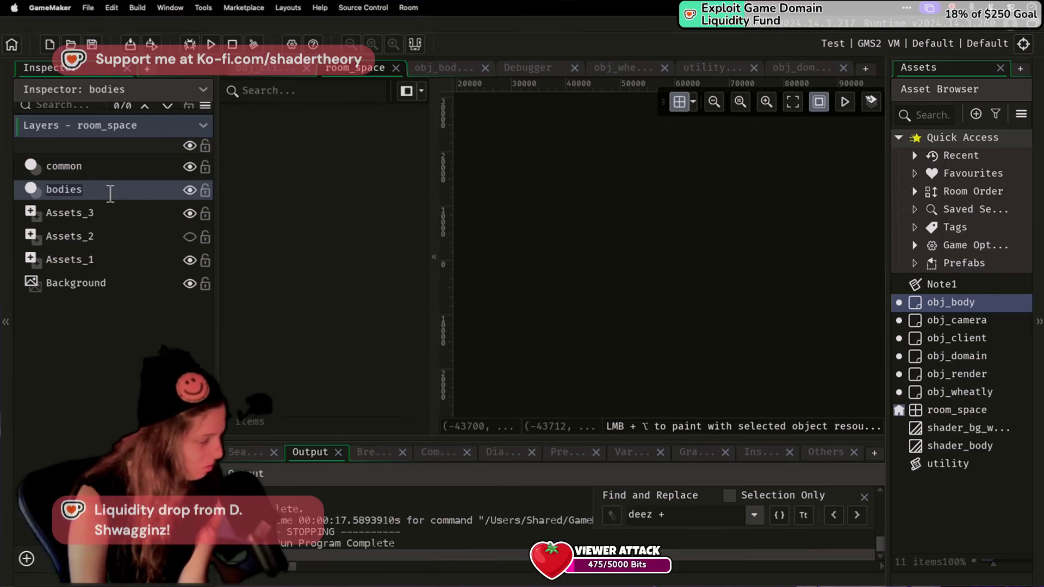
pyautogui.click(110, 193)
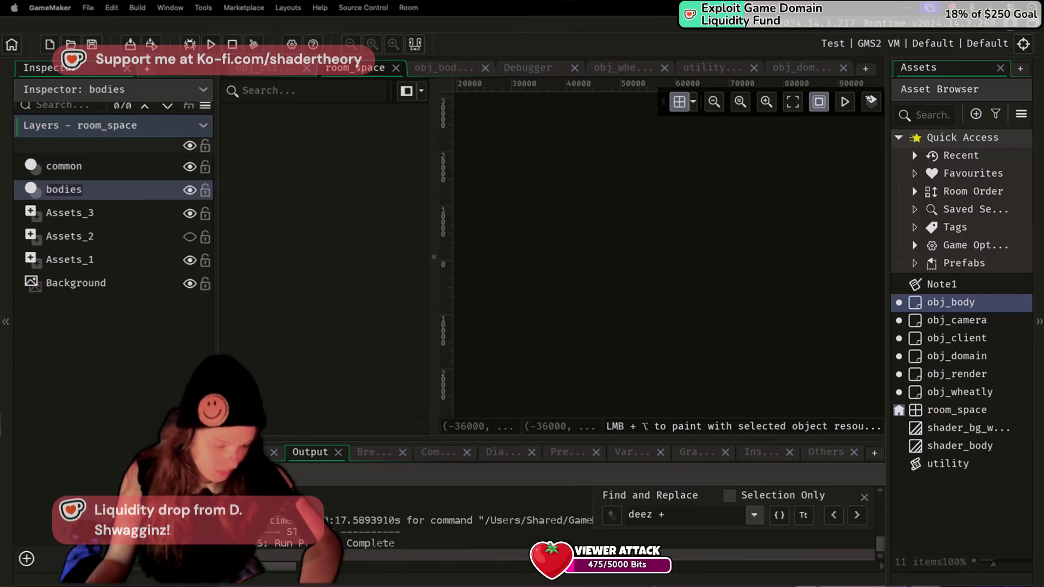
pyautogui.rightClick(894, 302)
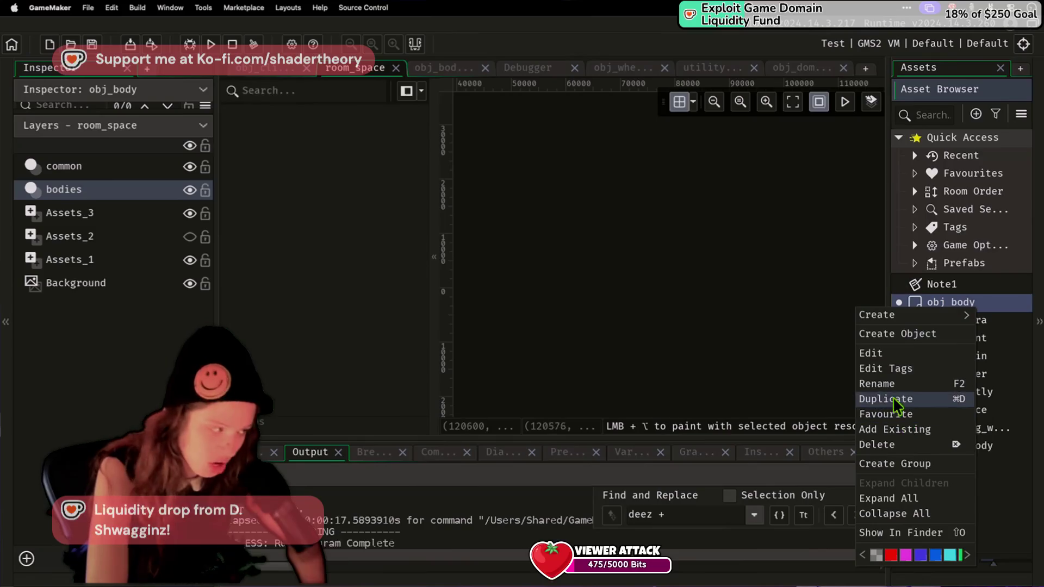
# Rename the obj_body object to obj_body_vehicle
pyautogui.press('Escape')
pyautogui.write('_vehicle')
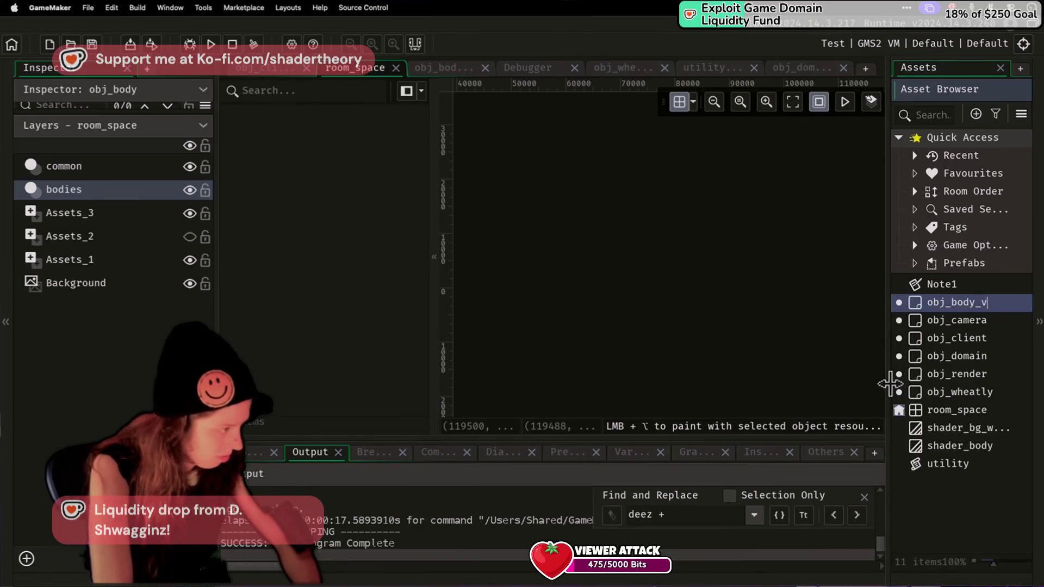
pyautogui.press('Return')
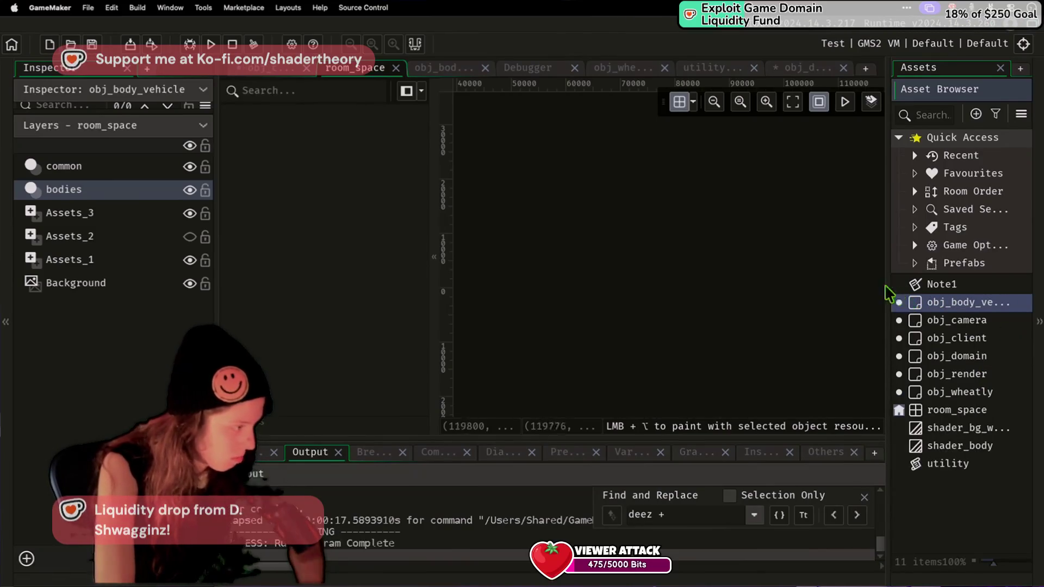
# Duplicate obj_body_vehicle and name the copy obj_body_celestial
pyautogui.moveTo(888, 283)
pyautogui.mouseDown()
pyautogui.moveTo(795, 279)
pyautogui.moveTo(826, 279)
pyautogui.mouseUp()
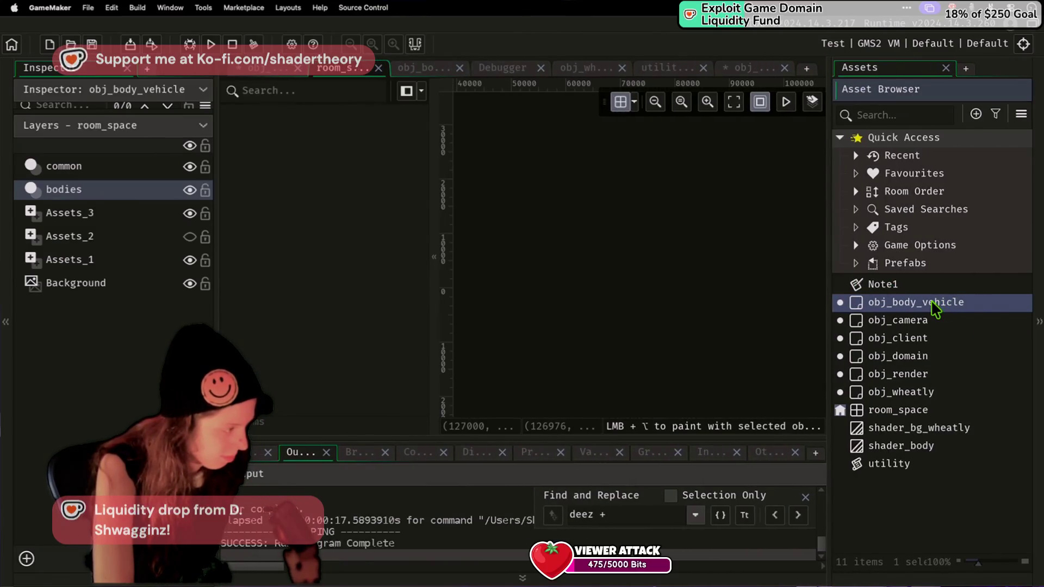
pyautogui.rightClick(931, 300)
pyautogui.click(848, 392)
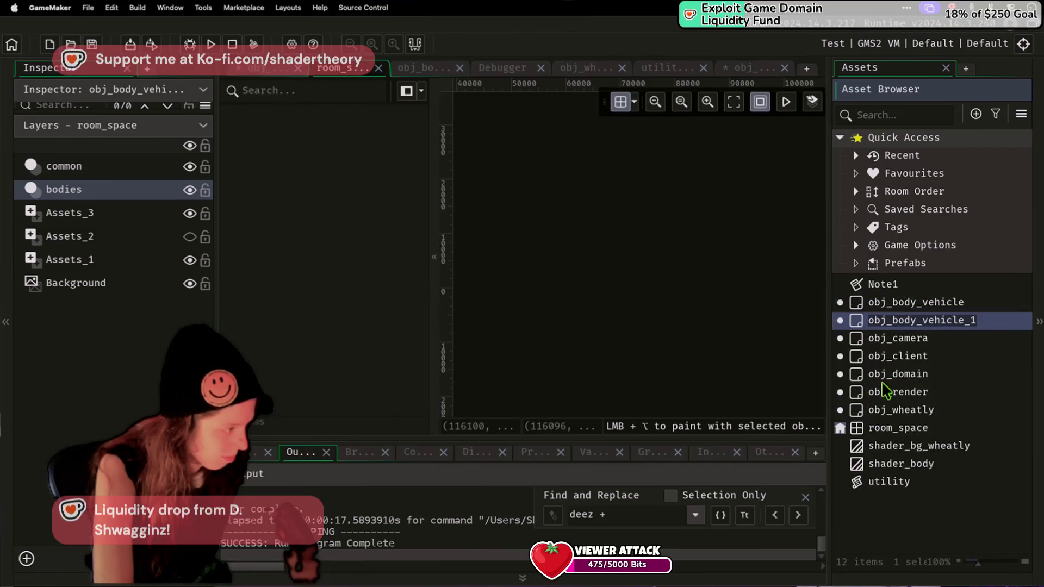
pyautogui.press('Return')
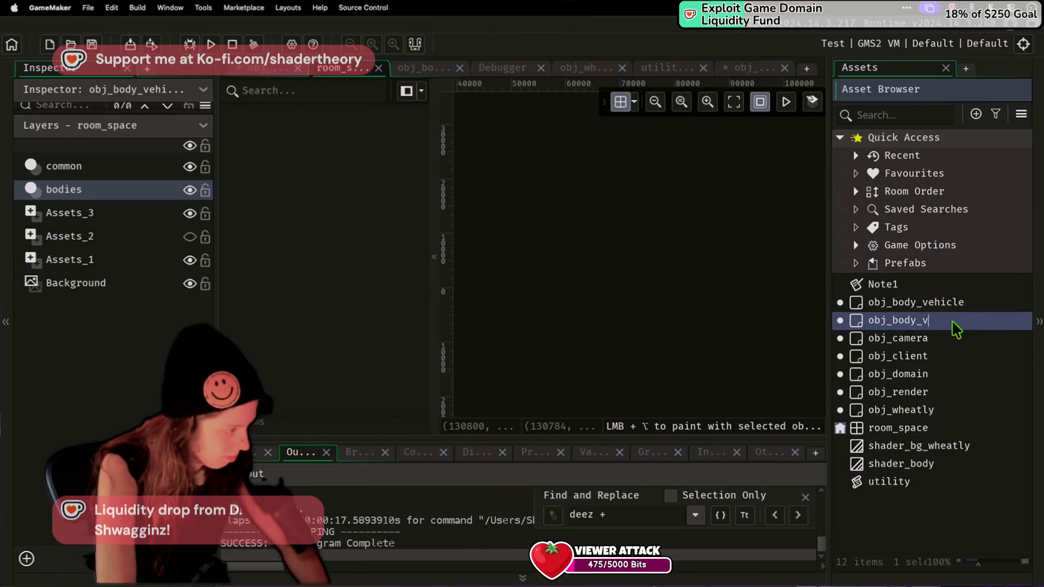
pyautogui.write('elestial')
pyautogui.press('Return')
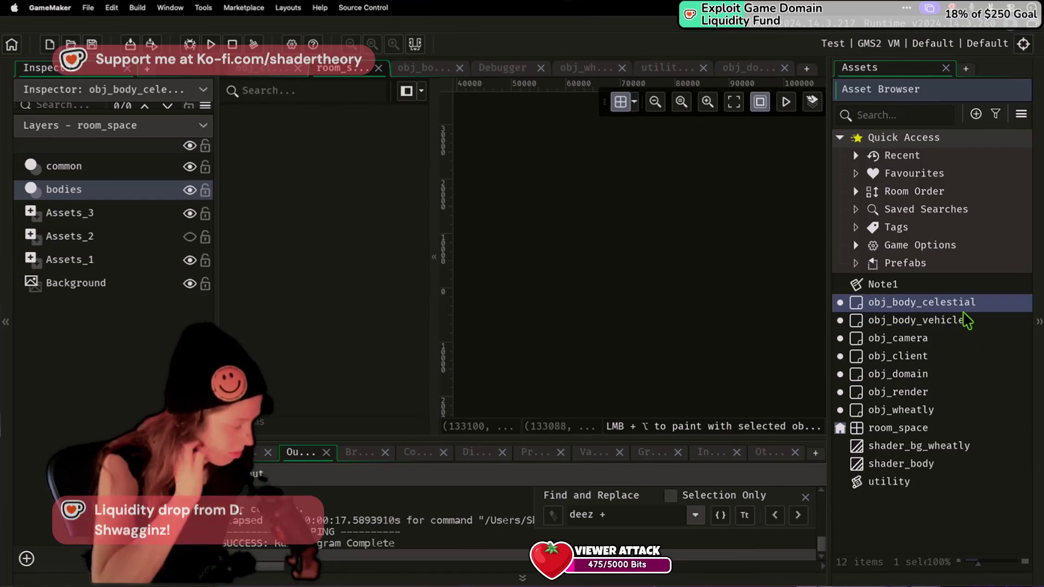
# In obj_body_celestial's Create code, delete the autopilot, automata array, mass loop and drift lines
pyautogui.doubleClick(931, 304)
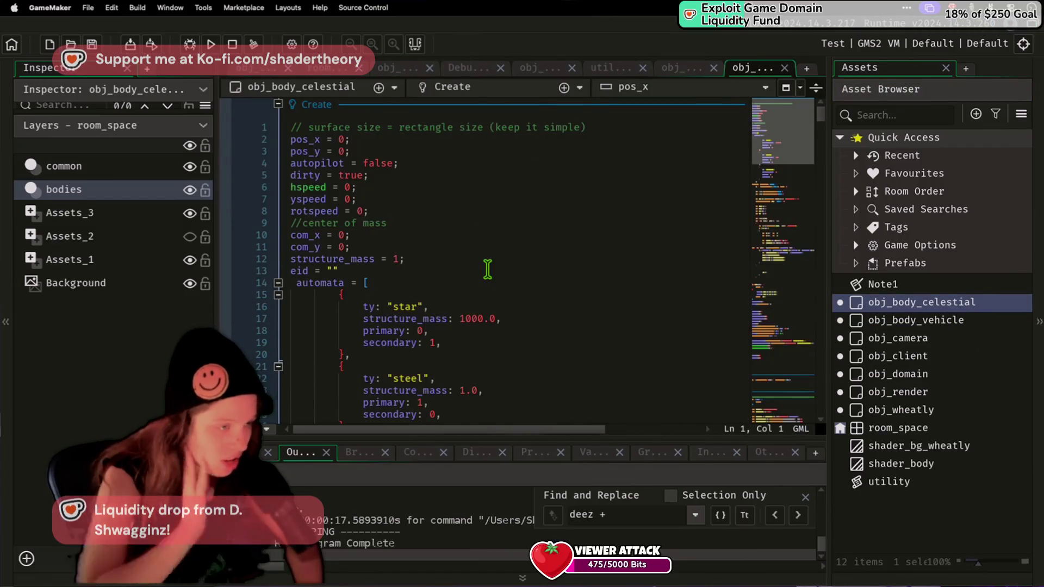
pyautogui.scroll(-5, 487, 268)
pyautogui.scroll(5, 487, 268)
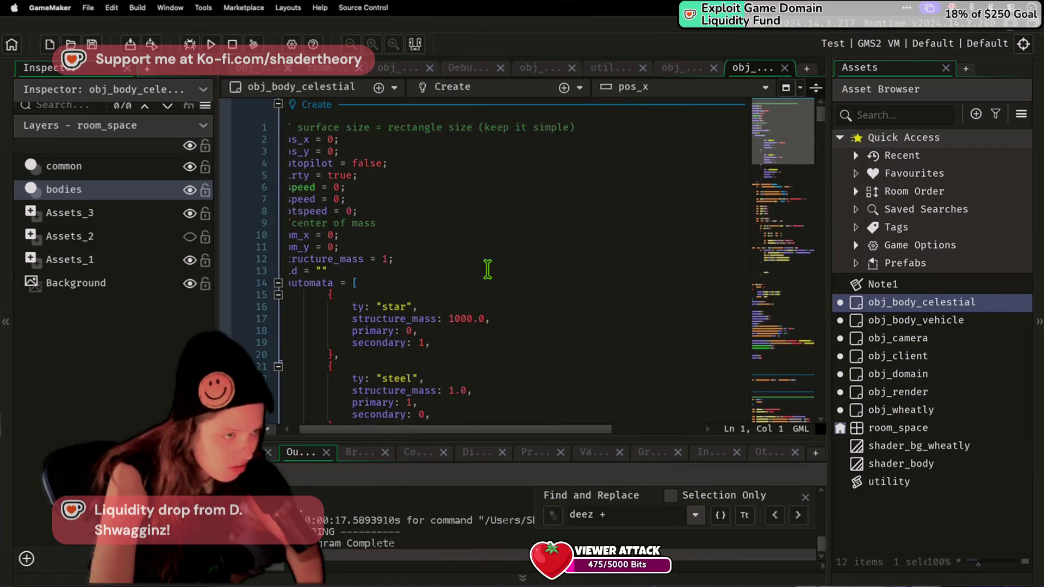
pyautogui.click(403, 163)
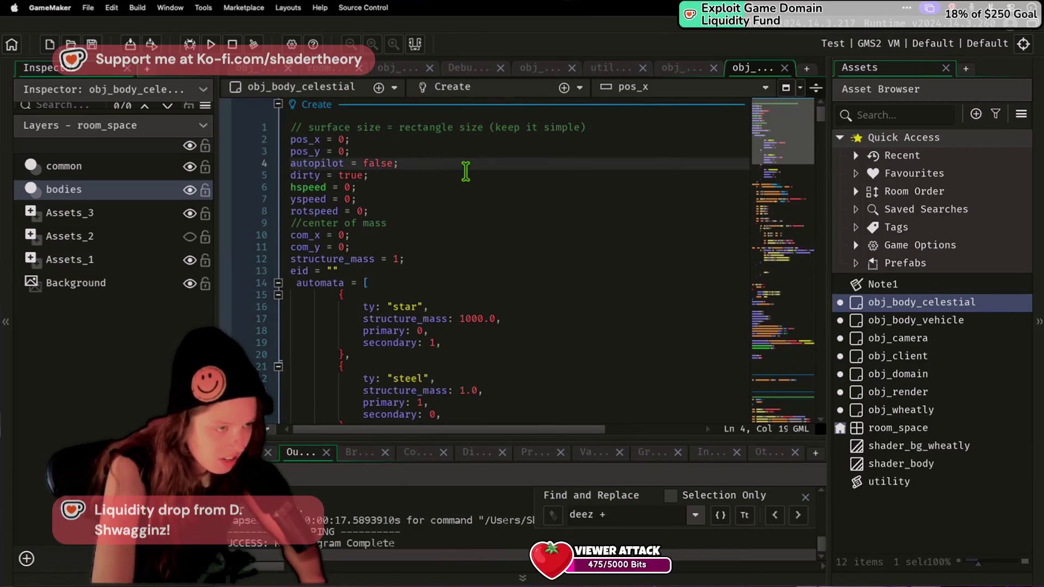
pyautogui.hotkey('ctrl', 'd')
pyautogui.press('Down')
pyautogui.press('Down')
pyautogui.press('Up')
pyautogui.press('Down')
pyautogui.press('Home')
pyautogui.press('Down')
pyautogui.press('Down')
pyautogui.press('Down')
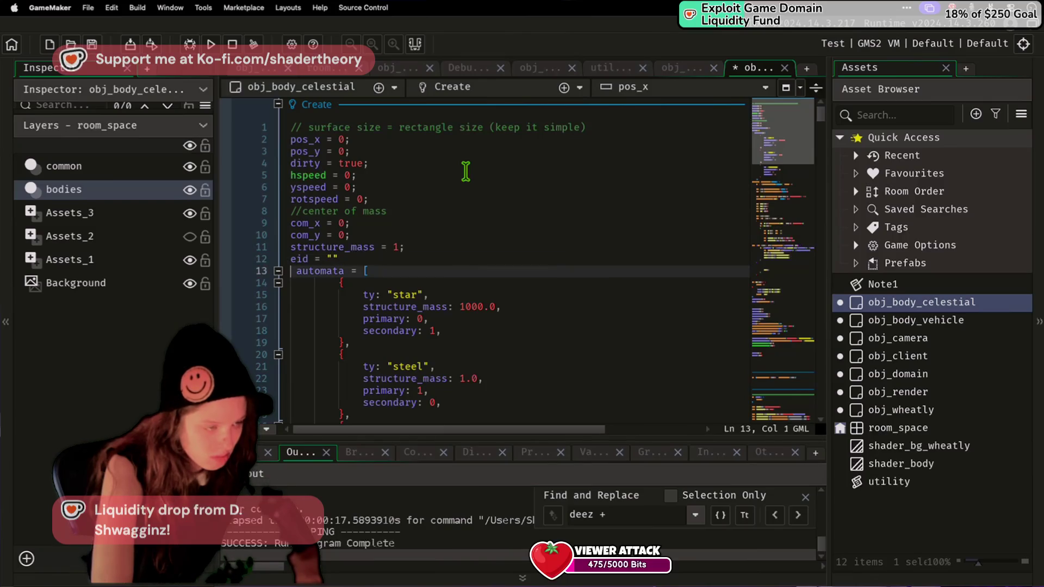
pyautogui.hotkey('ctrl', 'd')
pyautogui.hotkey('ctrl', 'd')
pyautogui.hotkey('ctrl', 'd')
pyautogui.hotkey('ctrl', 'd')
pyautogui.hotkey('ctrl', 'd')
pyautogui.hotkey('ctrl', 'd')
pyautogui.hotkey('ctrl', 'd')
pyautogui.hotkey('ctrl', 'd')
pyautogui.hotkey('ctrl', 'd')
pyautogui.hotkey('ctrl', 'd')
pyautogui.hotkey('ctrl', 'd')
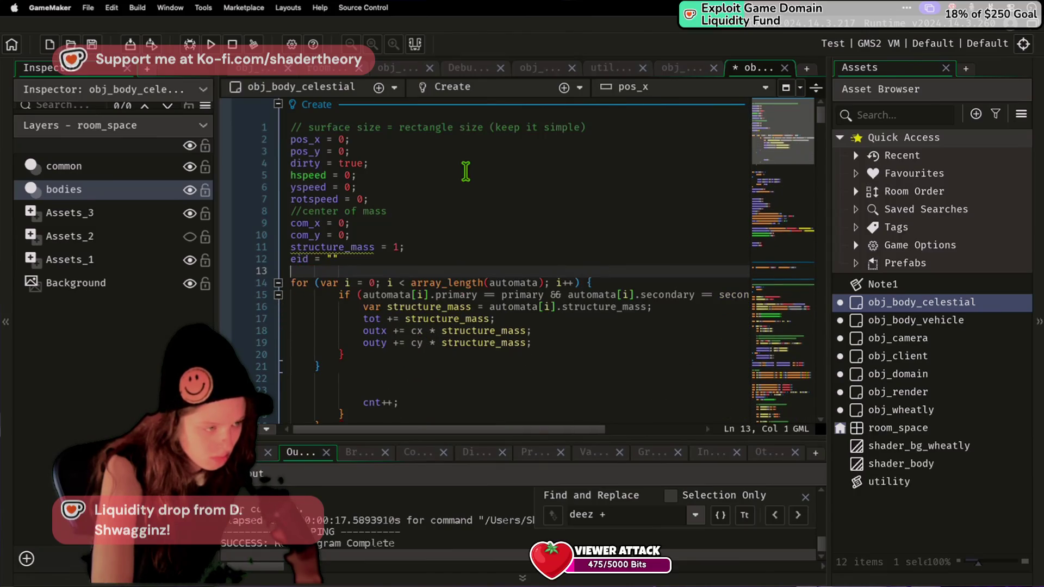
pyautogui.hotkey('ctrl', 'd')
pyautogui.hotkey('ctrl', 'd')
pyautogui.hotkey('ctrl', 'd')
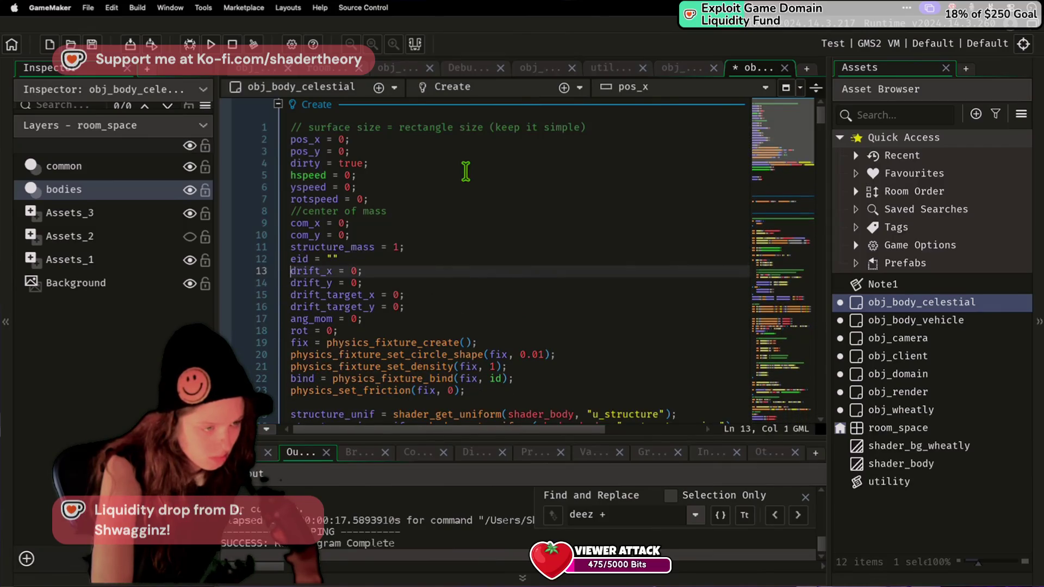
pyautogui.hotkey('ctrl', 'd')
pyautogui.hotkey('ctrl', 'd')
pyautogui.hotkey('ctrl', 'd')
pyautogui.hotkey('ctrl', 'd')
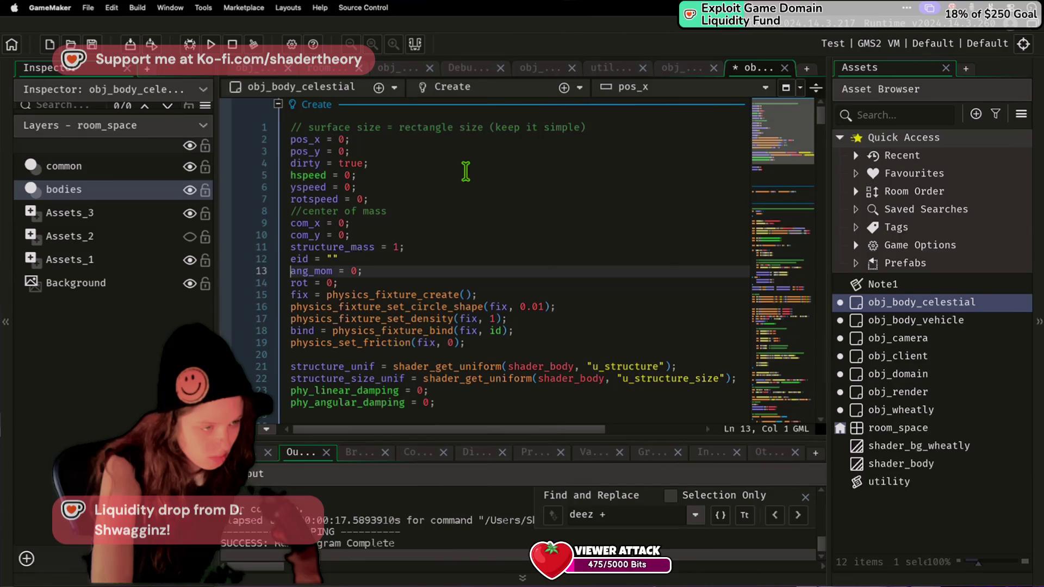
# Delete the structure uniform and width/height lines from Create, then save
pyautogui.press('Down')
pyautogui.press('Down')
pyautogui.press('Down')
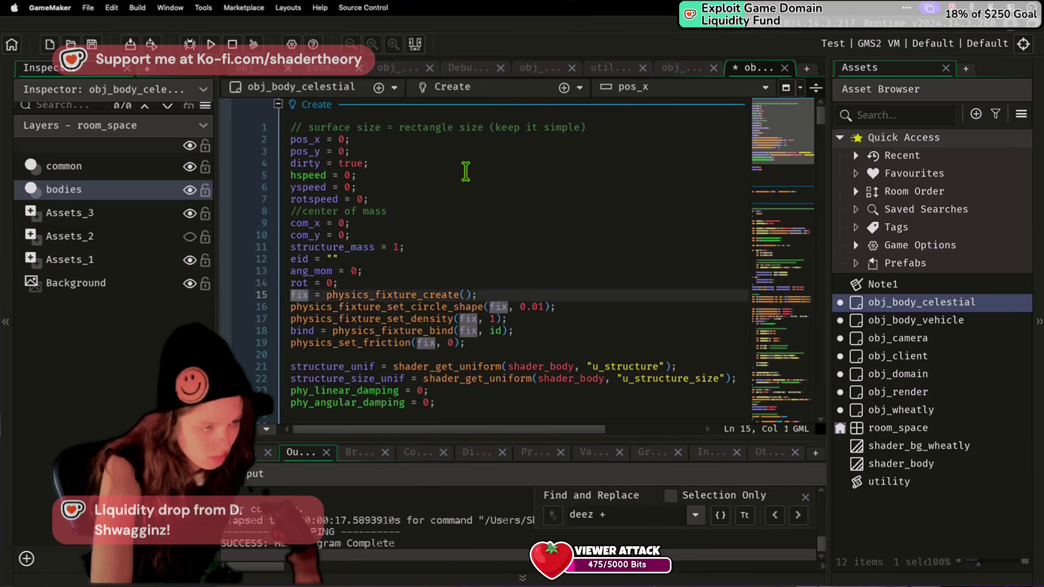
pyautogui.scroll(-10, 487, 317)
pyautogui.scroll(6, 494, 315)
pyautogui.press('Down')
pyautogui.press('Down')
pyautogui.press('Down')
pyautogui.hotkey('ctrl', 'd')
pyautogui.hotkey('ctrl', 'd')
pyautogui.hotkey('ctrl', 'd')
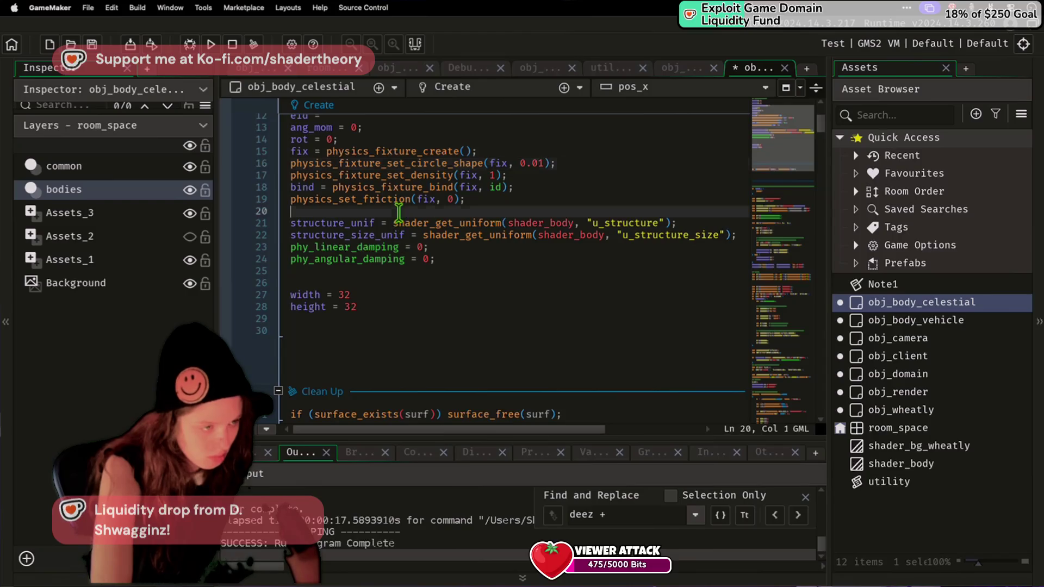
pyautogui.press('Down')
pyautogui.press('Down')
pyautogui.hotkey('ctrl', 'd')
pyautogui.hotkey('ctrl', 'd')
pyautogui.hotkey('ctrl', 'd')
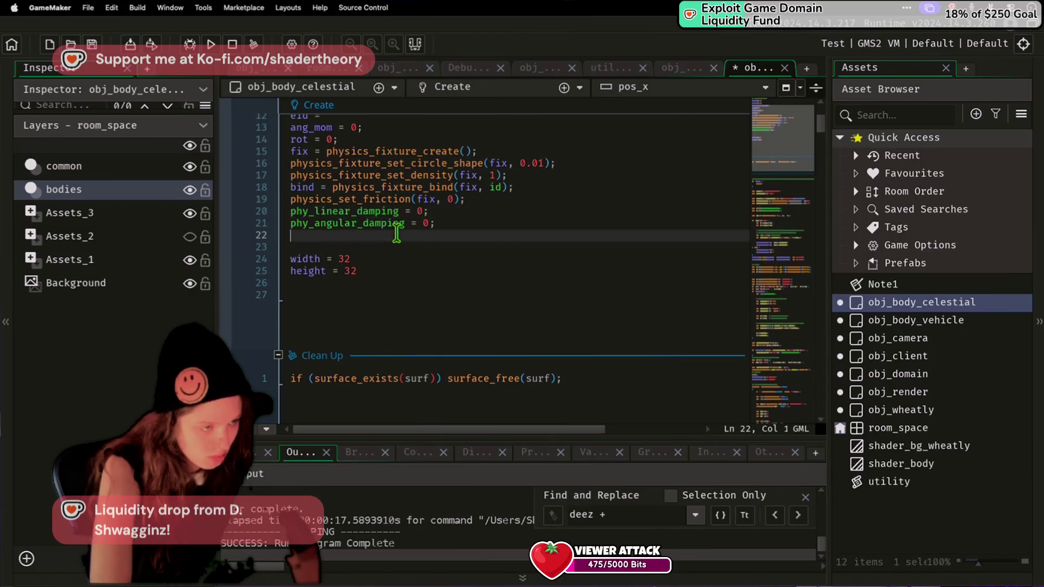
pyautogui.hotkey('ctrl', 's')
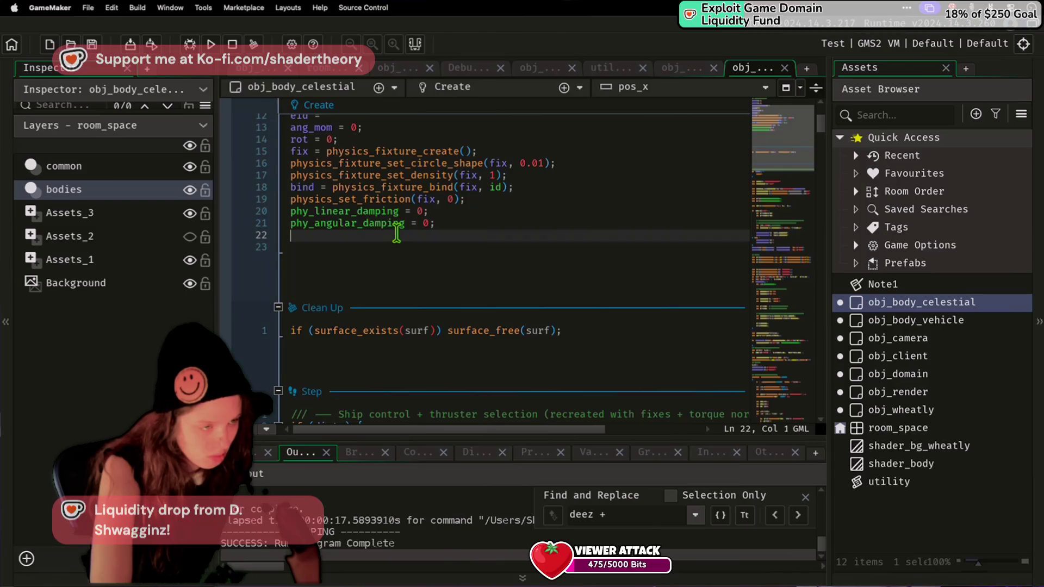
pyautogui.hotkey('ctrl', 'd')
pyautogui.hotkey('ctrl', 'd')
# Delete all of obj_body_celestial's Step event code
pyautogui.scroll(3, 400, 240)
pyautogui.scroll(1, 400, 240)
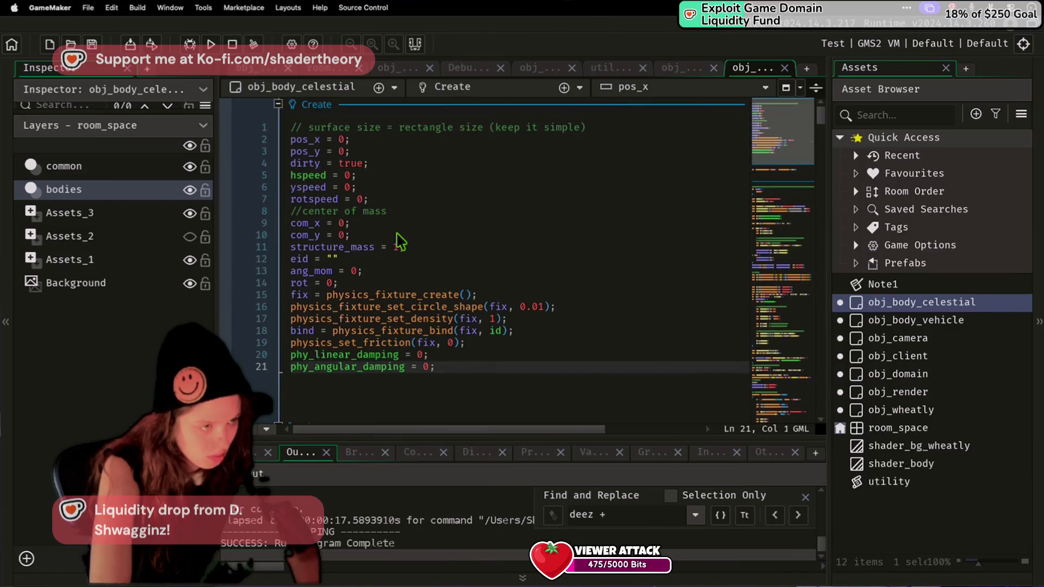
pyautogui.scroll(-4, 400, 239)
pyautogui.scroll(-6, 401, 239)
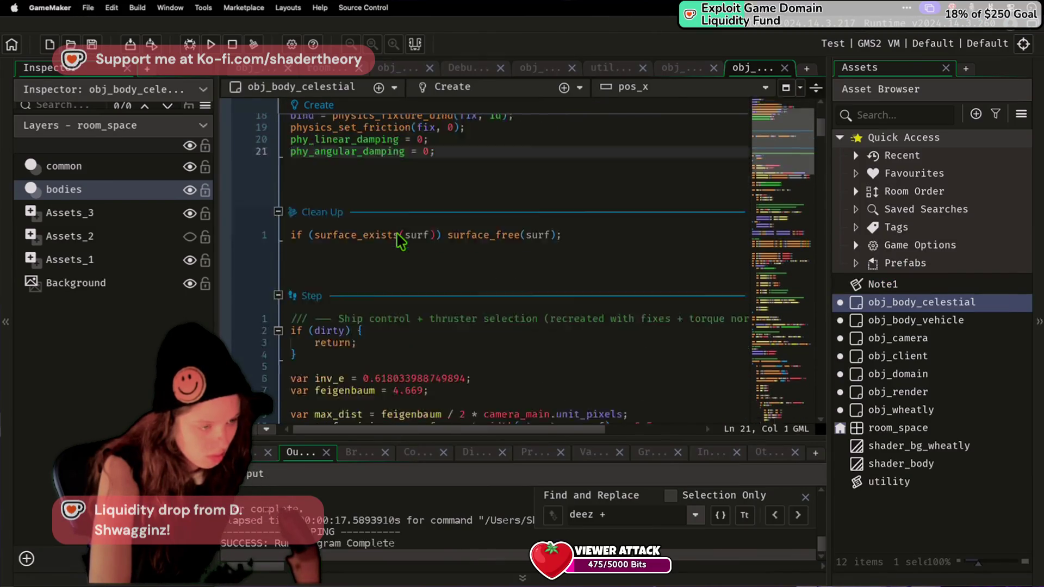
pyautogui.scroll(-2, 401, 240)
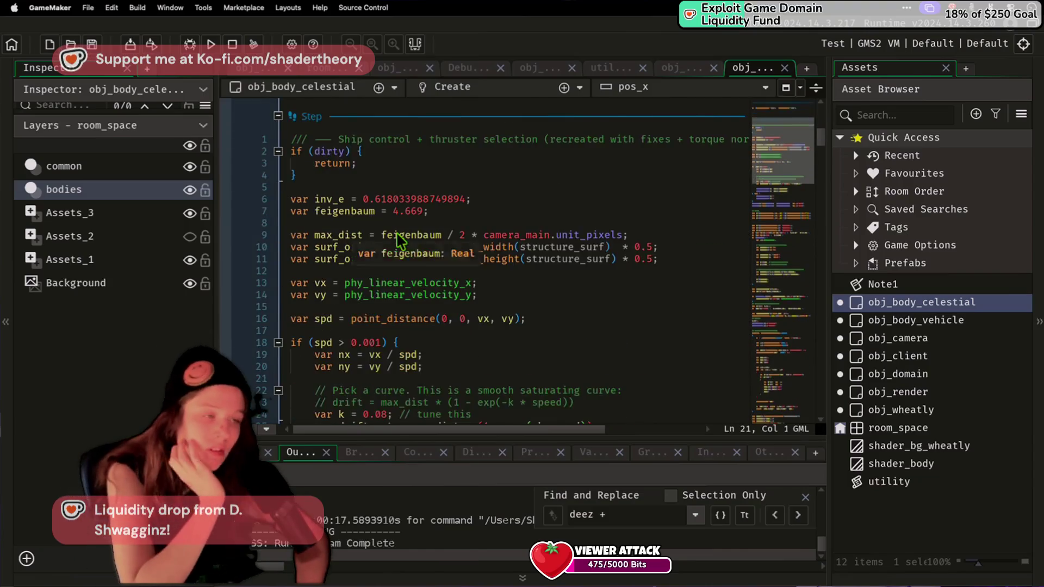
pyautogui.scroll(2, 397, 233)
pyautogui.moveTo(297, 173)
pyautogui.mouseDown()
pyautogui.moveTo(467, 424)
pyautogui.moveTo(468, 298)
pyautogui.moveTo(438, 423)
pyautogui.moveTo(445, 438)
pyautogui.mouseUp()
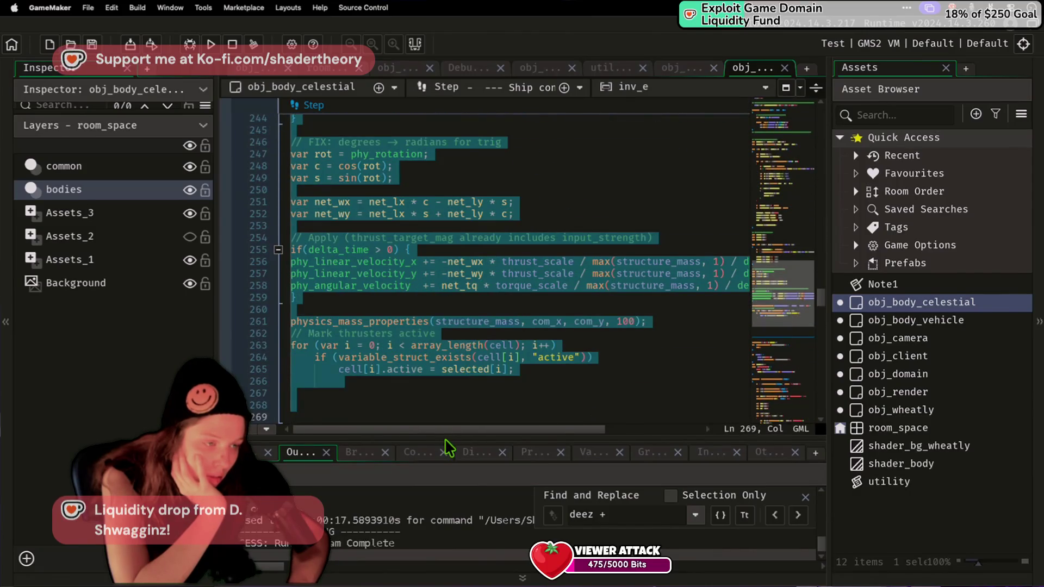
pyautogui.press('Delete')
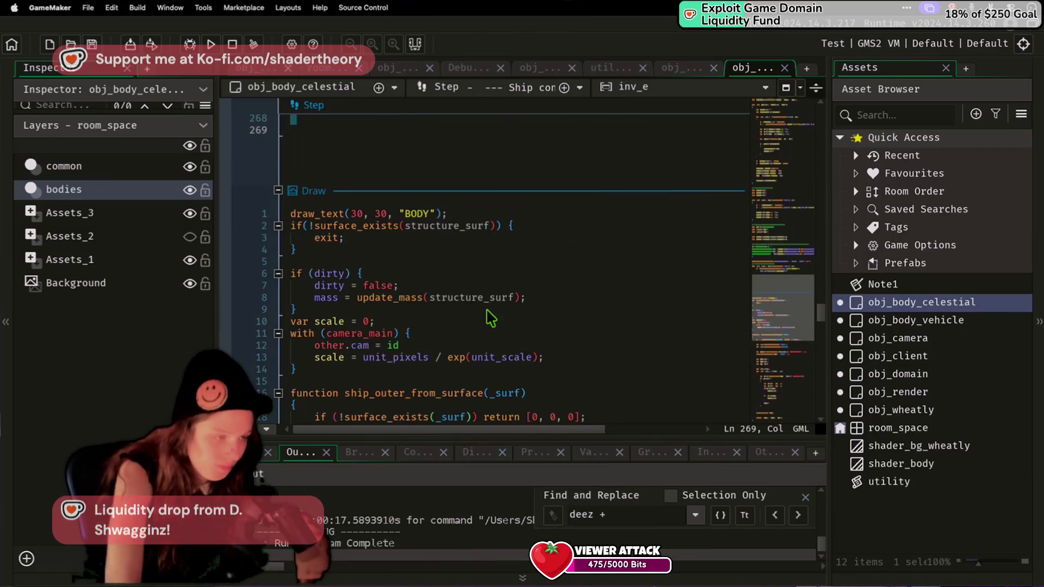
pyautogui.hotkey('ctrl', 'z')
pyautogui.press('Delete')
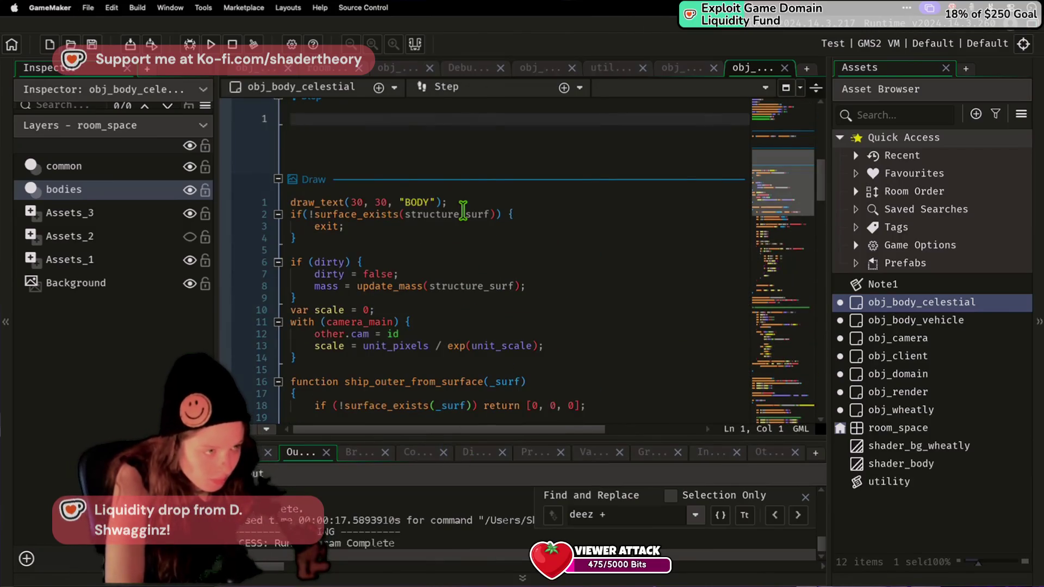
# Draw the BODY label at phy_position_x, phy_position_y instead of 0, 30, and save
pyautogui.click(349, 201)
pyautogui.press('BackSpace')
pyautogui.write('phy_pos')
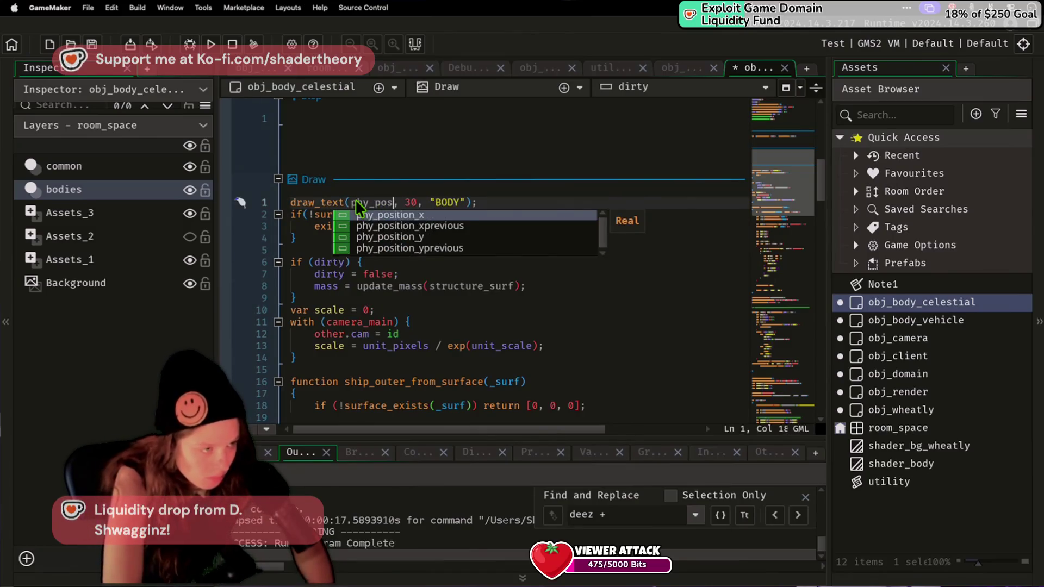
pyautogui.press('Return')
pyautogui.doubleClick(456, 202)
pyautogui.write('phy_position')
pyautogui.press('Down')
pyautogui.press('Down')
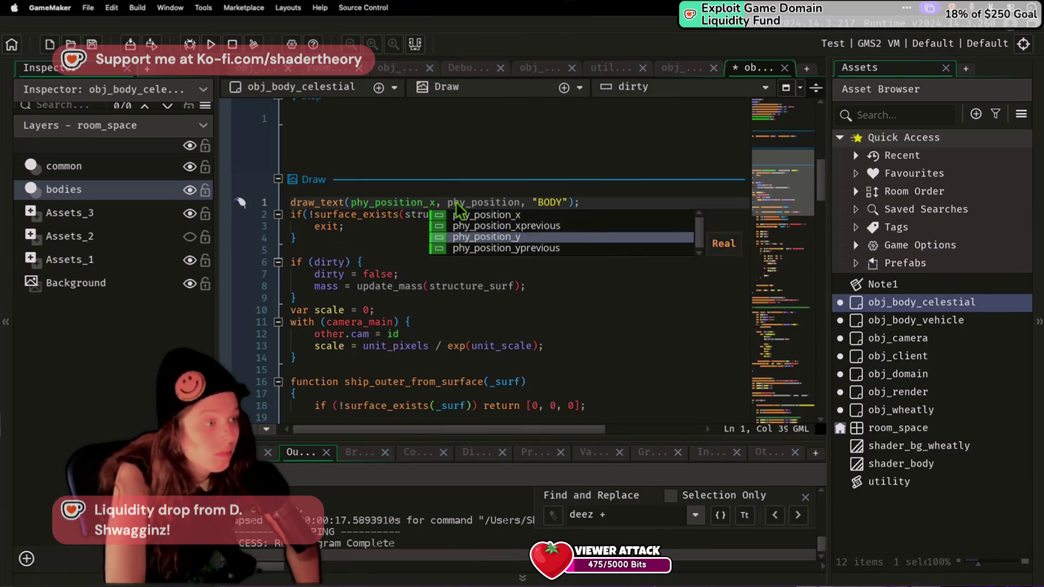
pyautogui.press('Return')
pyautogui.click(546, 238)
pyautogui.hotkey('ctrl', 's')
# Delete the remaining Draw code below the BODY label, then go to obj_client's Step code
pyautogui.moveTo(289, 218)
pyautogui.mouseDown()
pyautogui.moveTo(326, 433)
pyautogui.moveTo(361, 409)
pyautogui.moveTo(447, 442)
pyautogui.mouseUp()
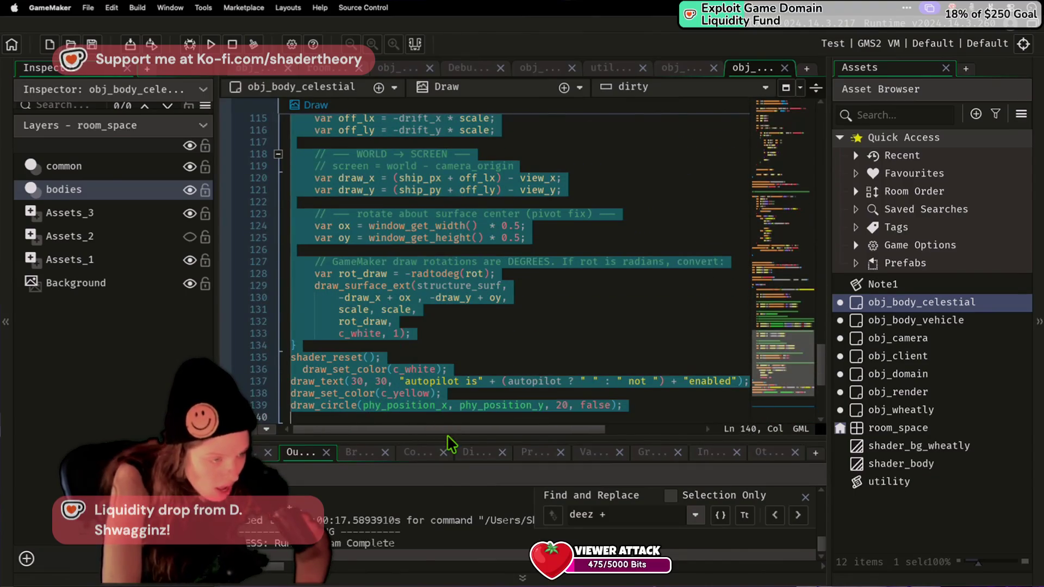
pyautogui.press('BackSpace')
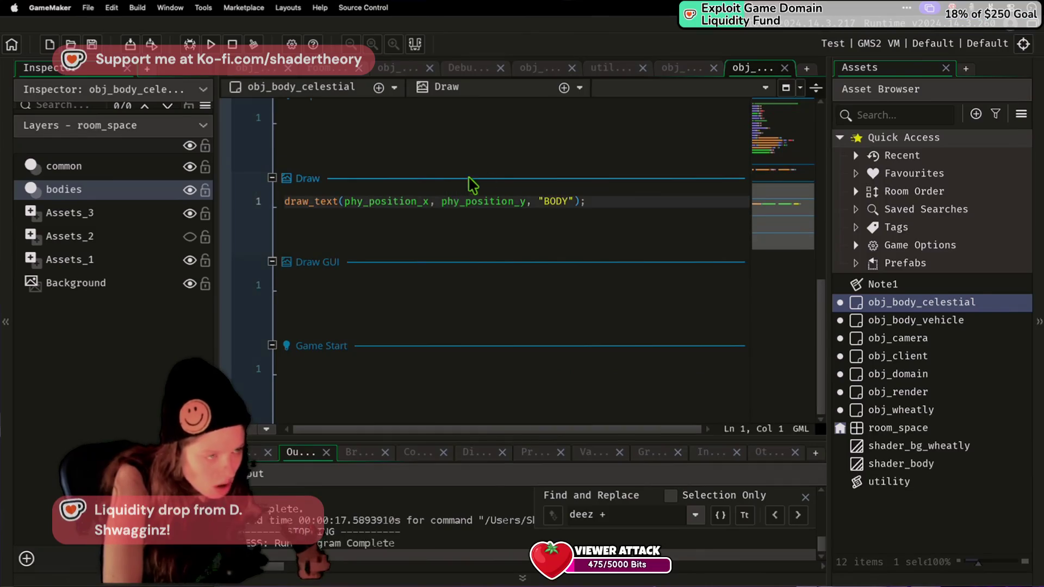
pyautogui.hotkey('ctrl', 'Home')
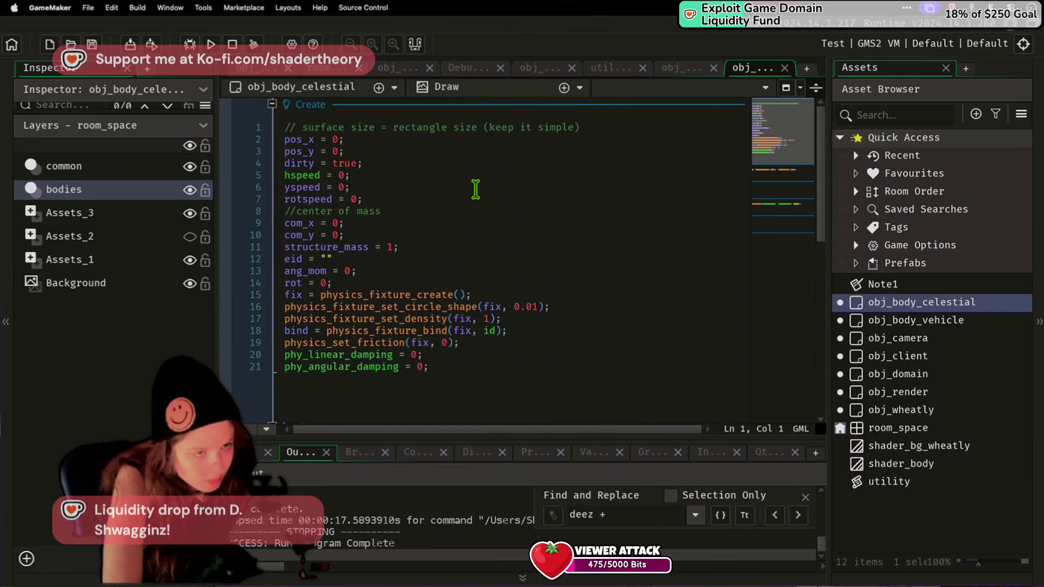
pyautogui.click(475, 189)
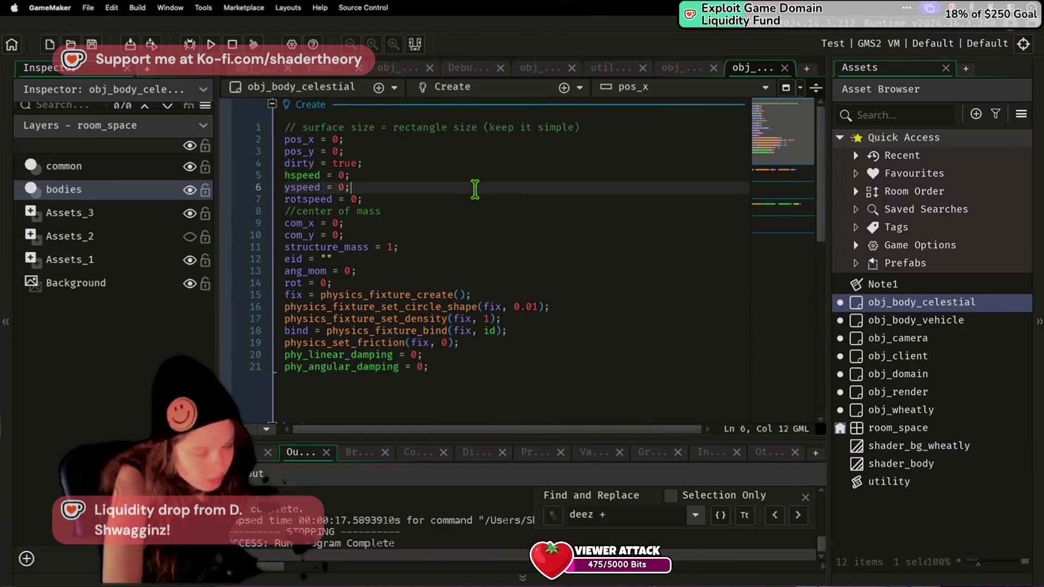
pyautogui.click(265, 70)
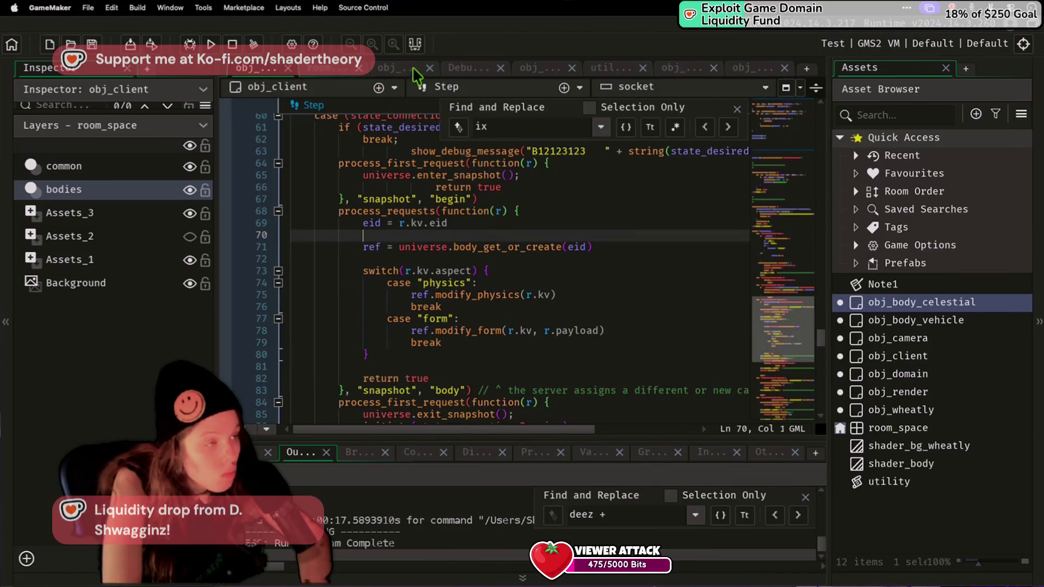
# In obj_domain's Create code, make the body creation call use obj_body_celestial and save
pyautogui.click(543, 68)
pyautogui.moveTo(671, 74); pyautogui.dragTo(519, 83)
pyautogui.click(666, 69)
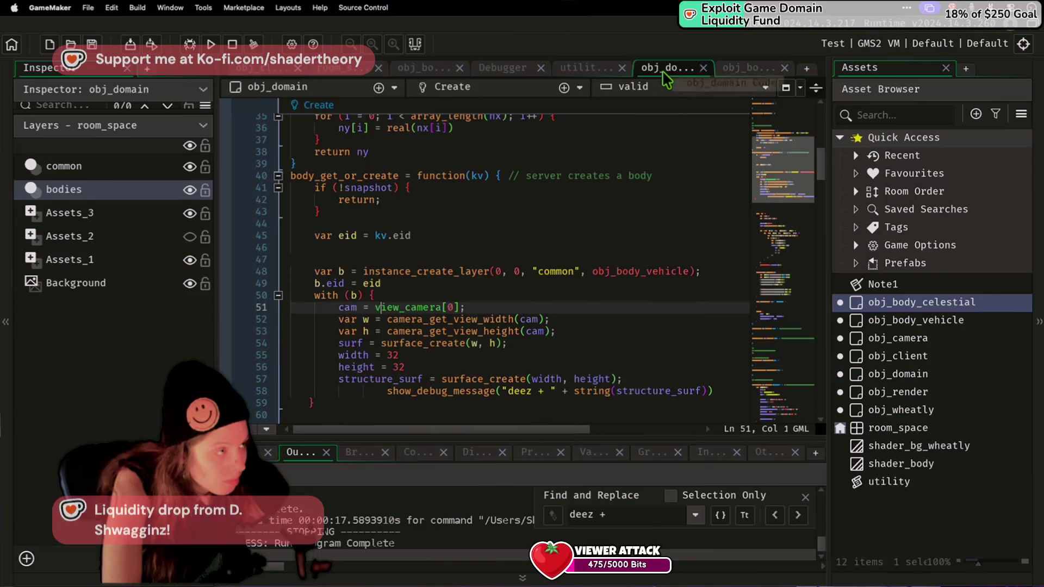
pyautogui.scroll(-6, 478, 209)
pyautogui.scroll(-11, 478, 209)
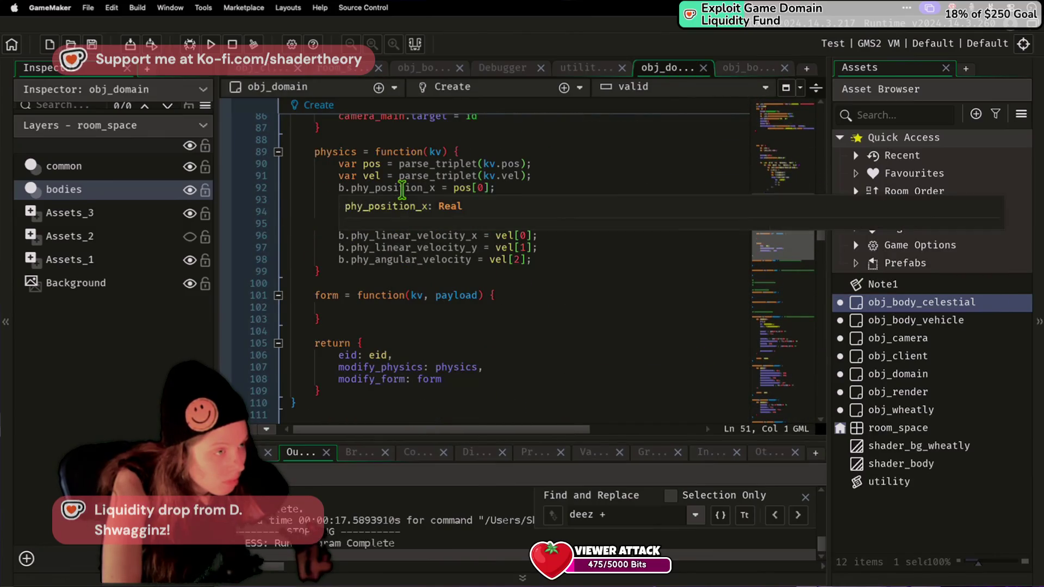
pyautogui.scroll(17, 402, 191)
pyautogui.doubleClick(669, 272)
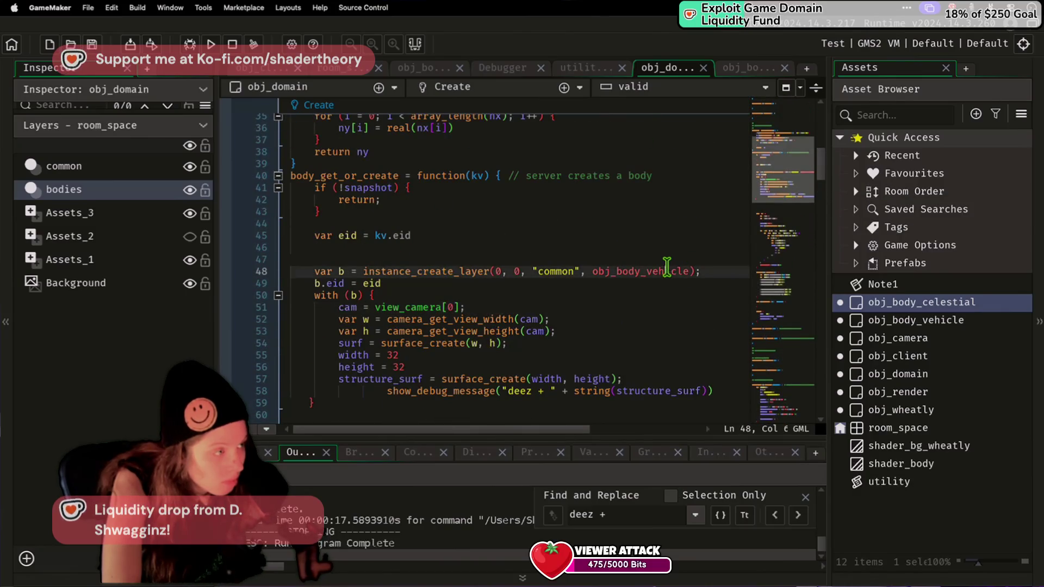
pyautogui.write('obj')
pyautogui.press('Return')
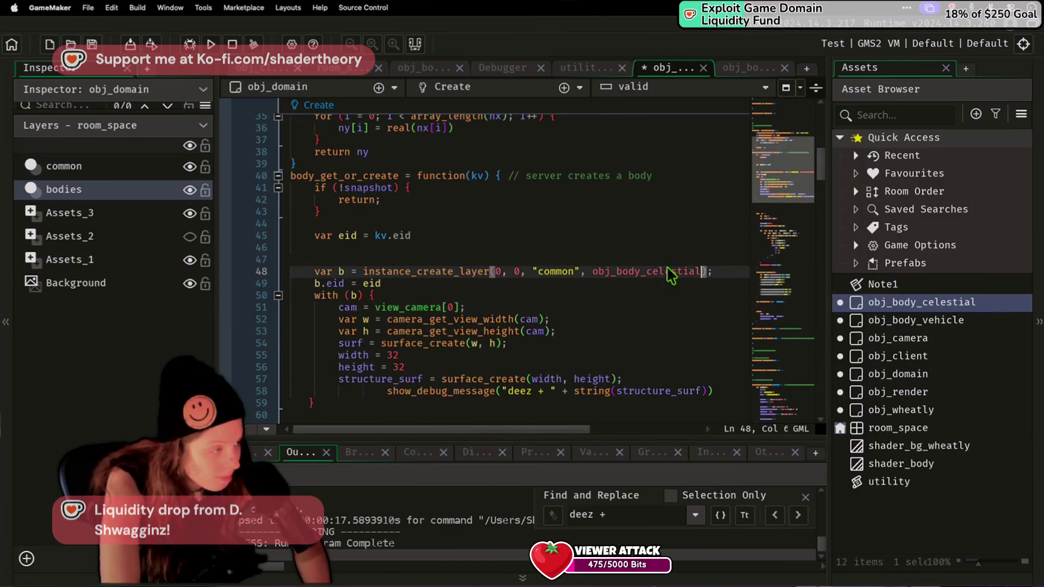
pyautogui.press('super+s')
# Comment out the star-cell setup block in obj_domain's Create code with /* */
pyautogui.click(632, 379)
pyautogui.scroll(-10, 632, 380)
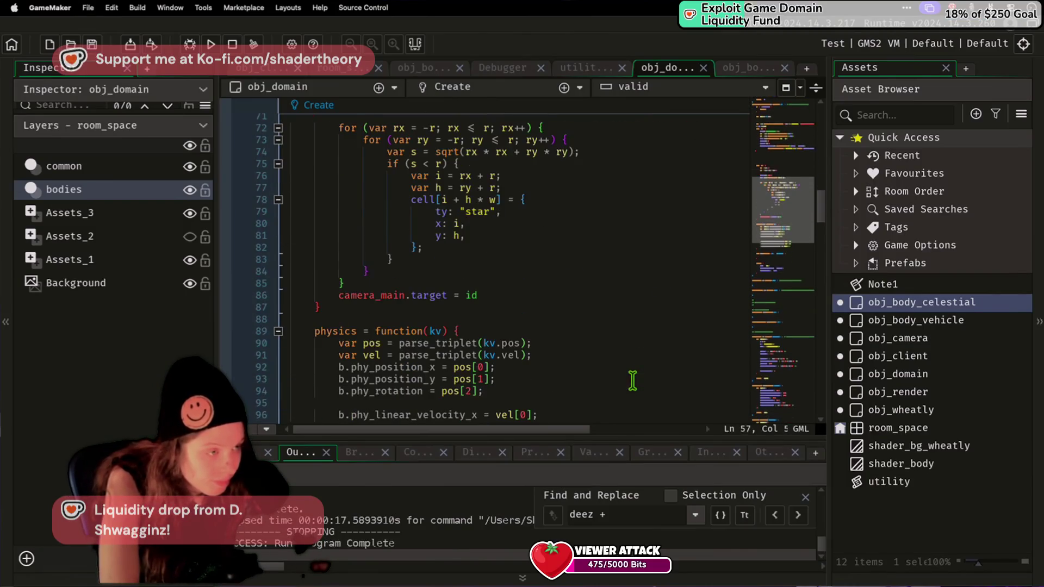
pyautogui.scroll(2, 632, 381)
pyautogui.scroll(6, 425, 328)
pyautogui.click(381, 318)
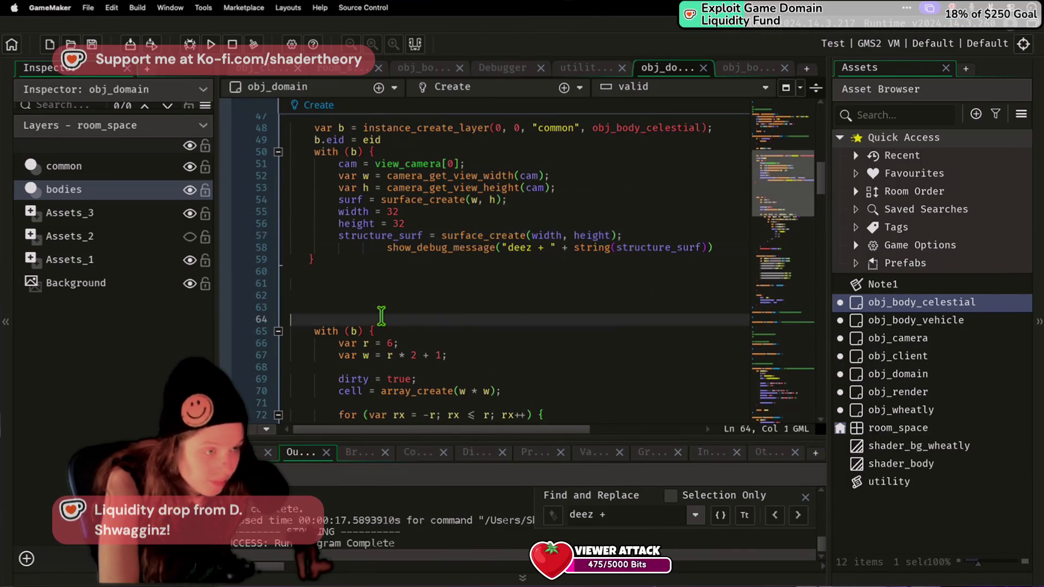
pyautogui.write('*')
pyautogui.scroll(-7, 381, 316)
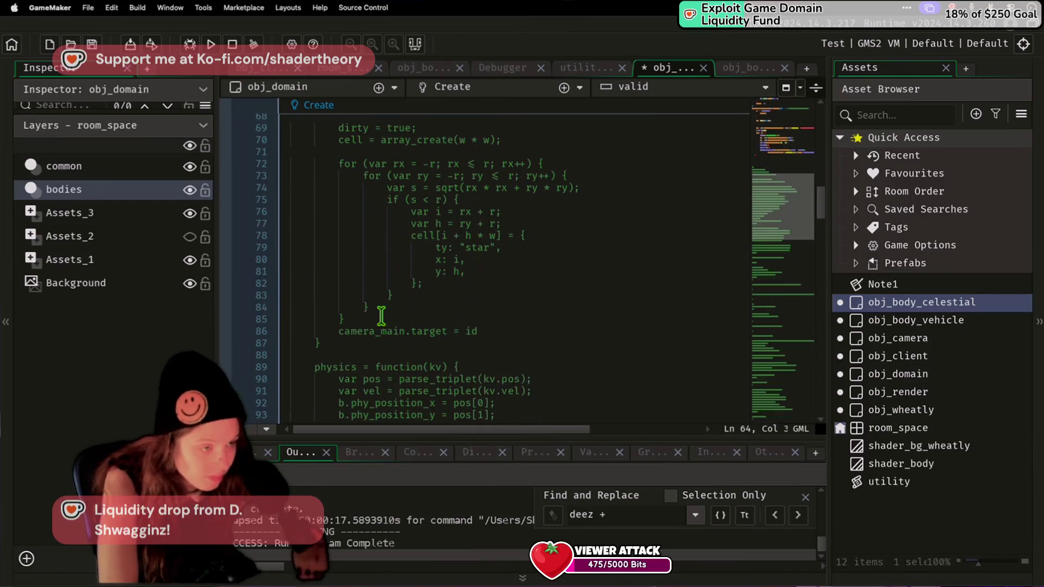
pyautogui.click(368, 352)
pyautogui.write('*/')
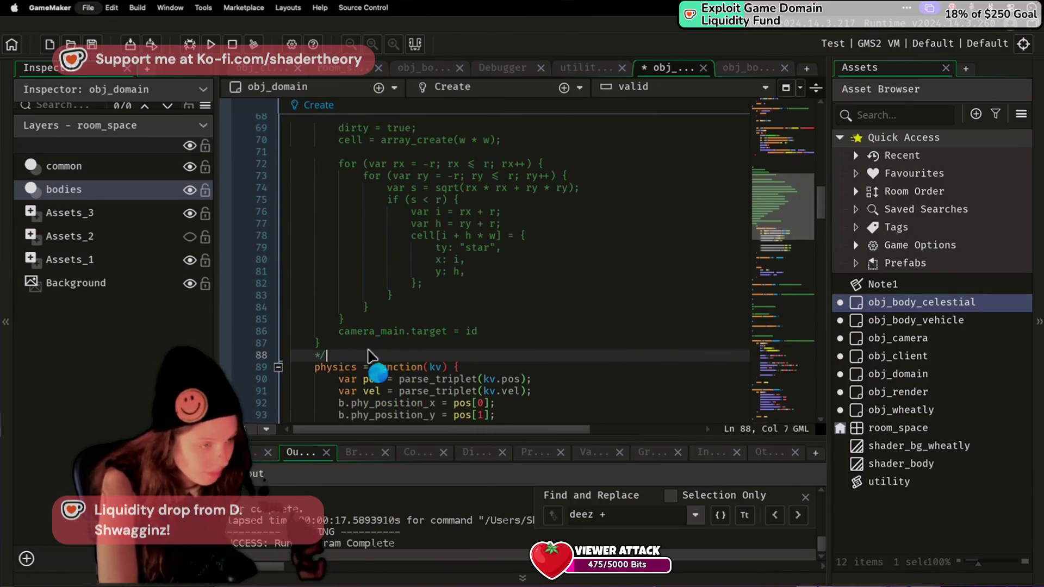
# Build and run the space client
pyautogui.scroll(-2, 368, 351)
pyautogui.scroll(-4, 368, 350)
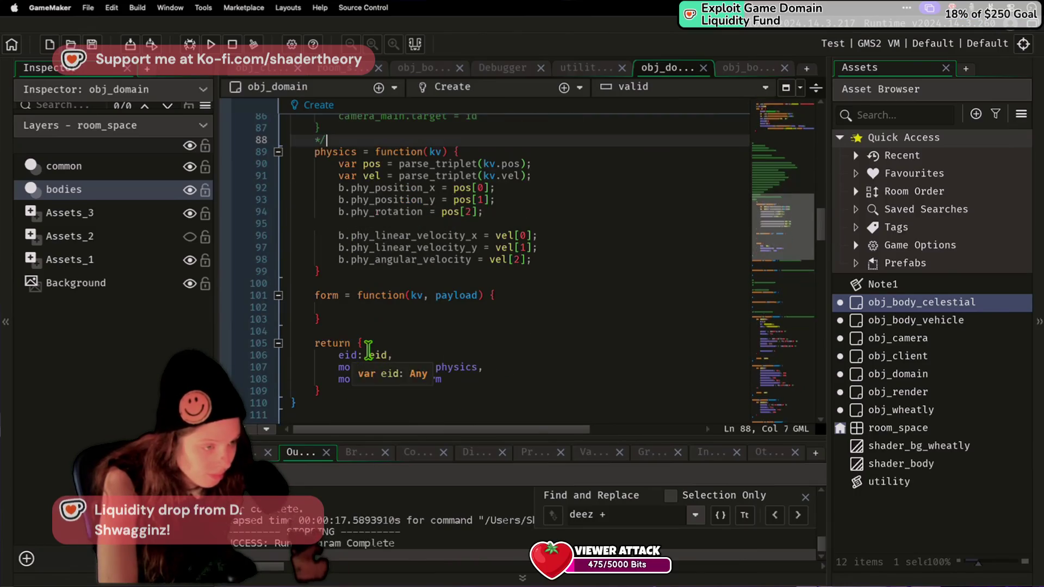
pyautogui.click(368, 308)
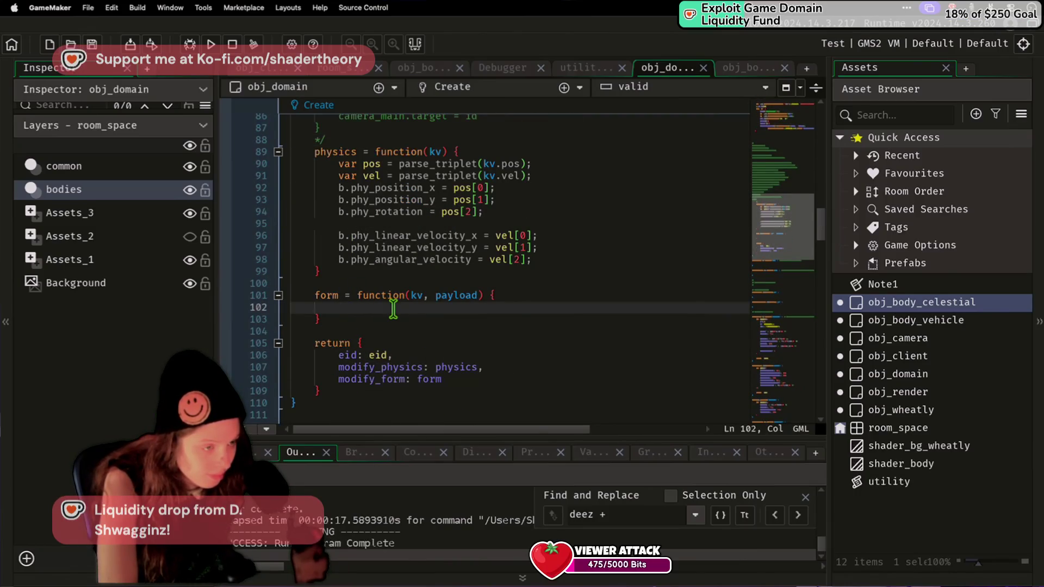
pyautogui.scroll(16, 393, 309)
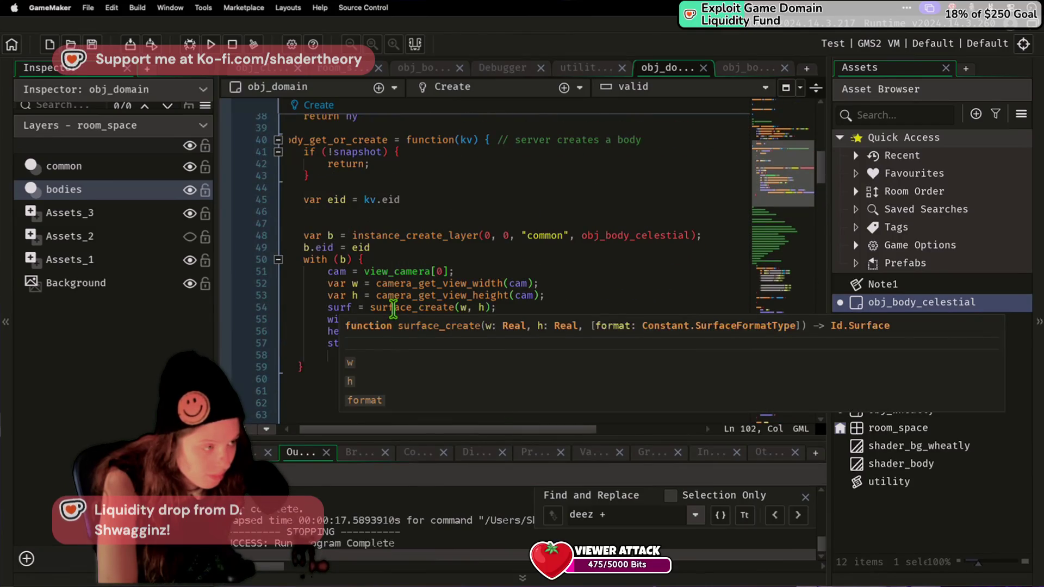
pyautogui.click(211, 44)
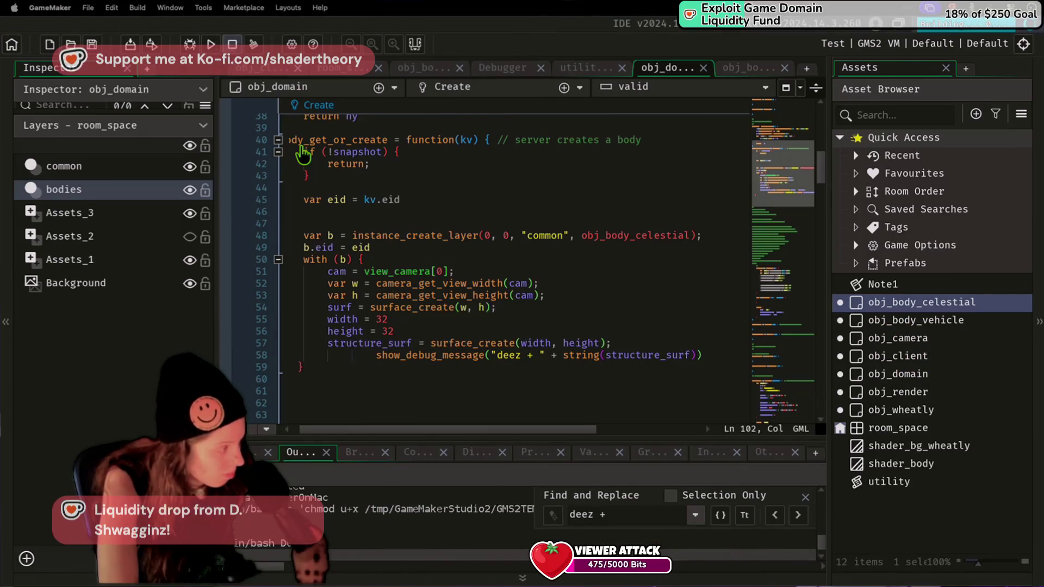
# Change obj_camera's instance_find(obj_body, 0) target to obj_body_vehicle
pyautogui.hotkey('ctrl', 'Right')
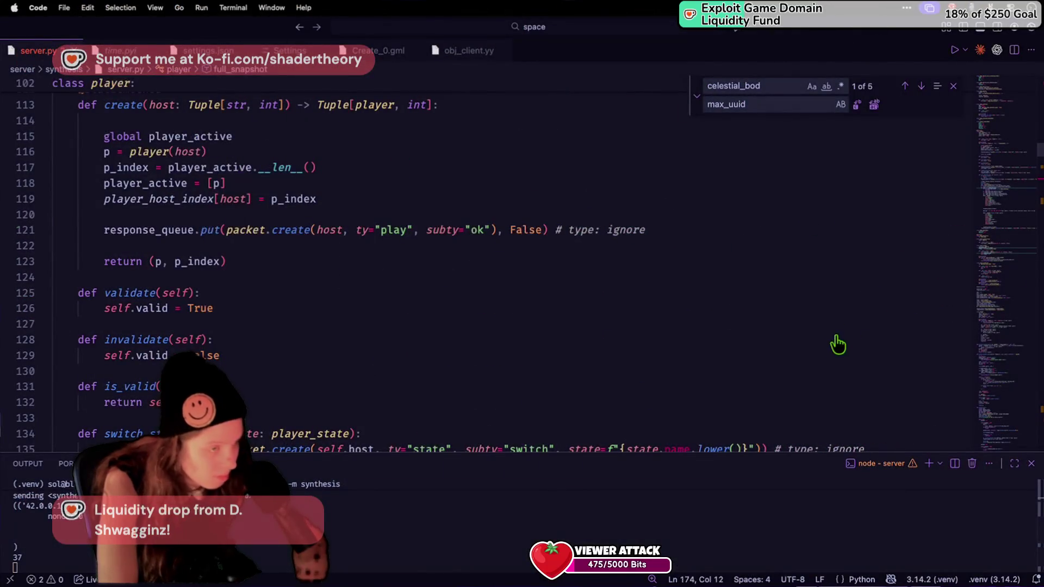
pyautogui.hotkey('ctrl', 'Left')
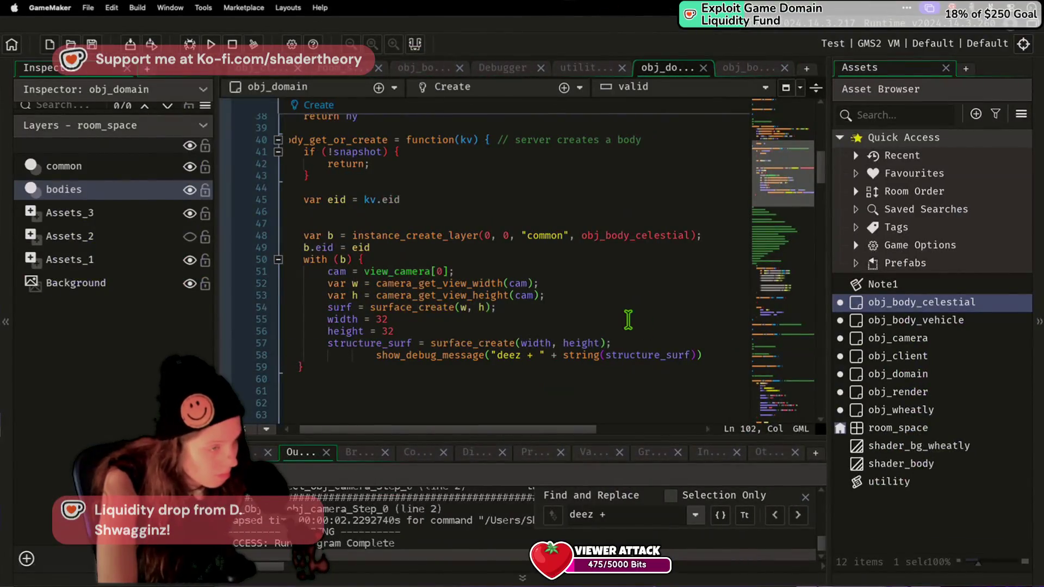
pyautogui.click(613, 309)
pyautogui.doubleClick(924, 336)
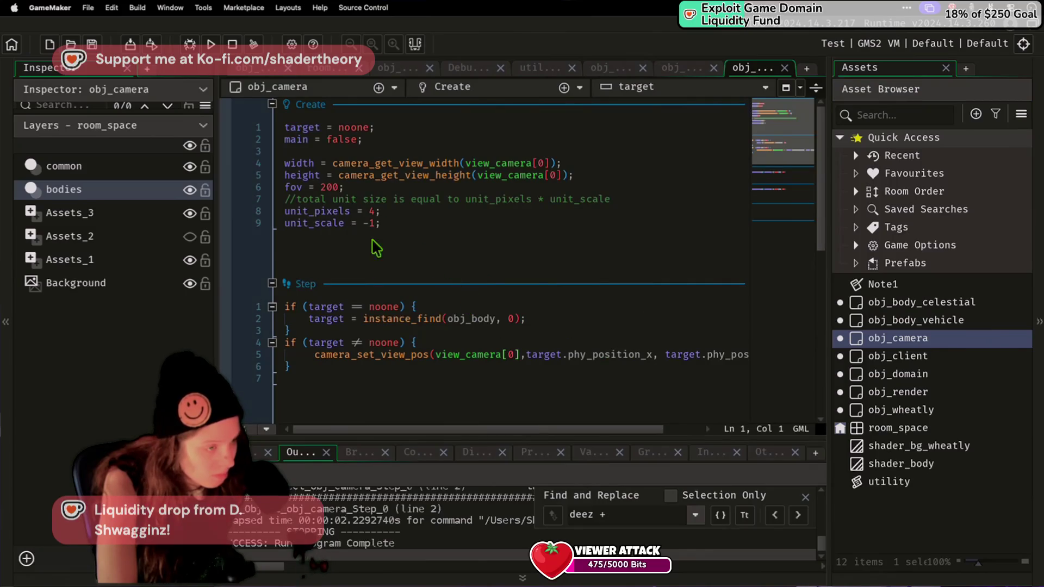
pyautogui.scroll(-10, 359, 128)
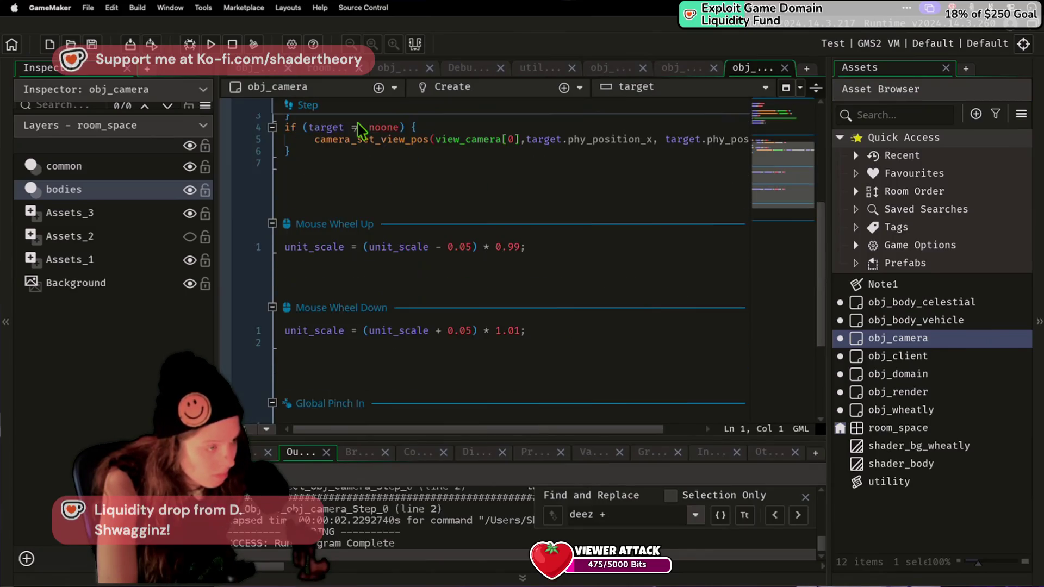
pyautogui.scroll(9, 359, 130)
pyautogui.scroll(2, 359, 129)
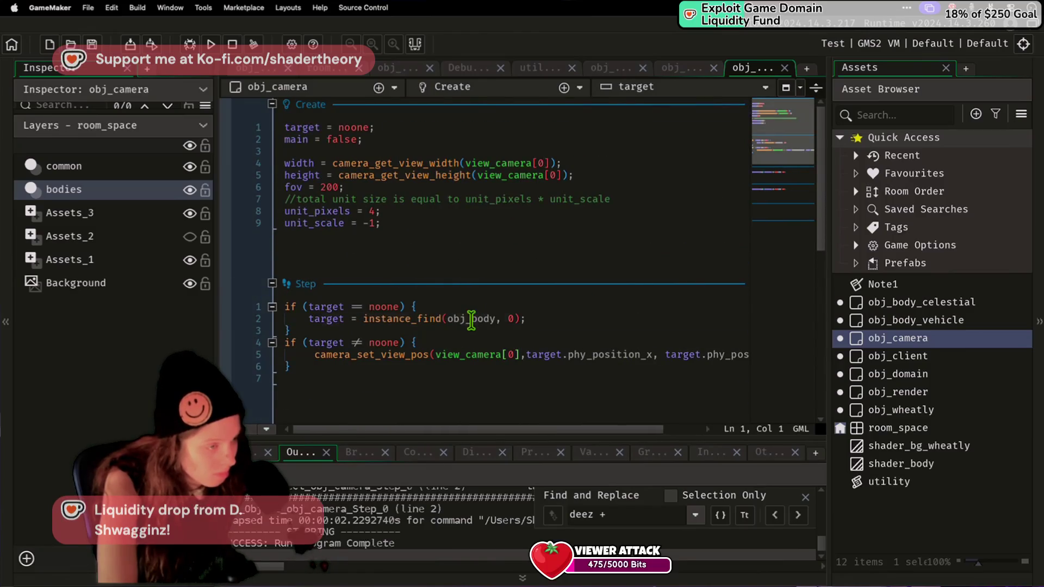
pyautogui.write('obj_bod')
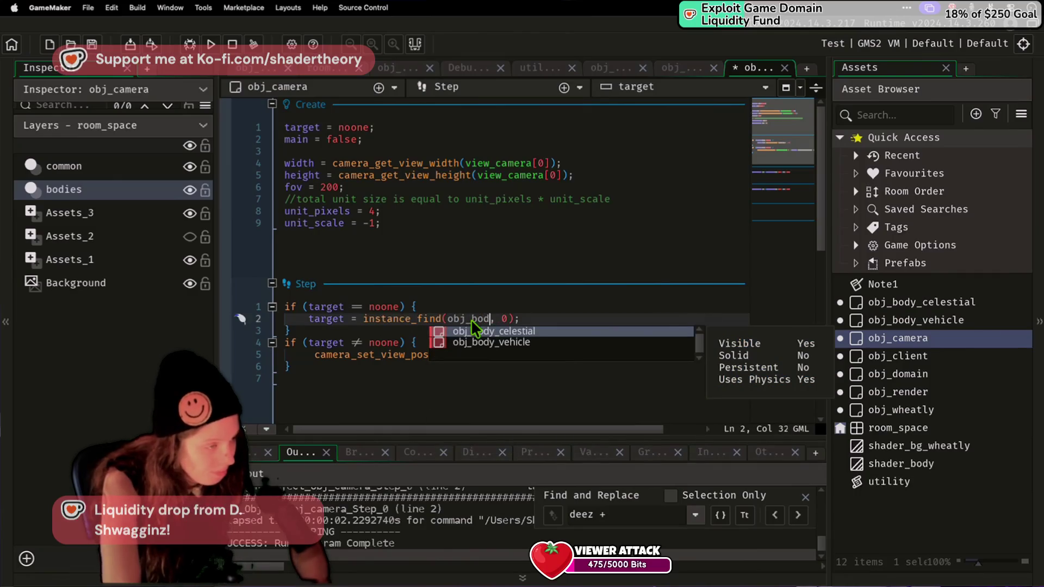
pyautogui.press('Return')
pyautogui.click(428, 241)
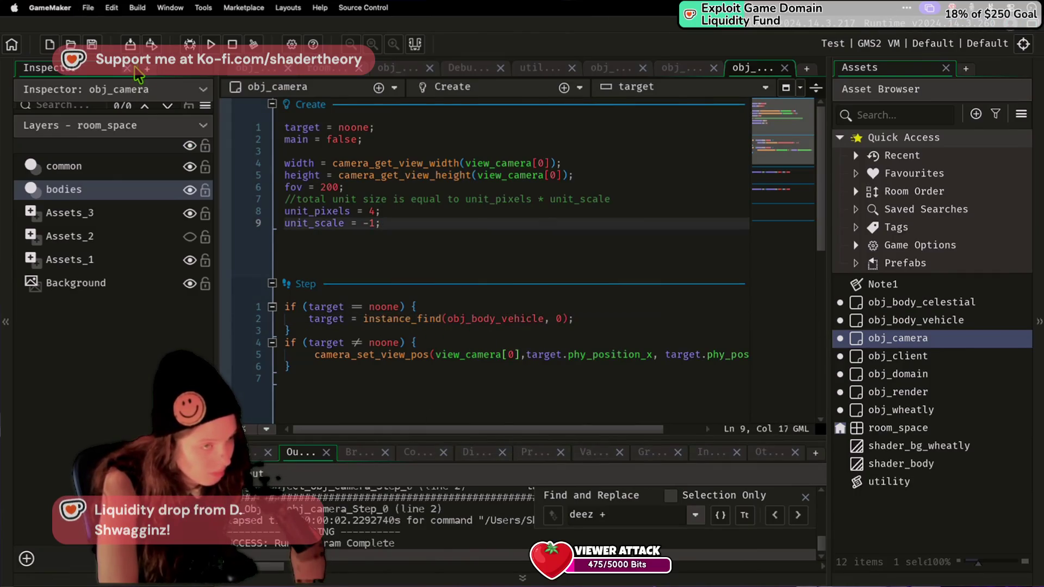
# Run the game again and restart the Python server's synthesis command
pyautogui.click(211, 43)
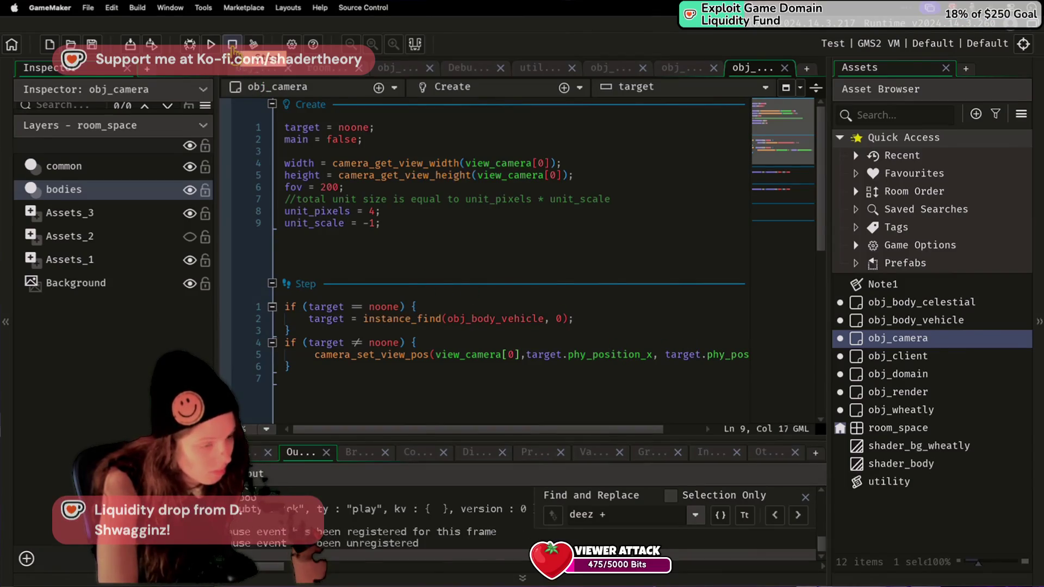
pyautogui.hotkey('ctrl', 'Right')
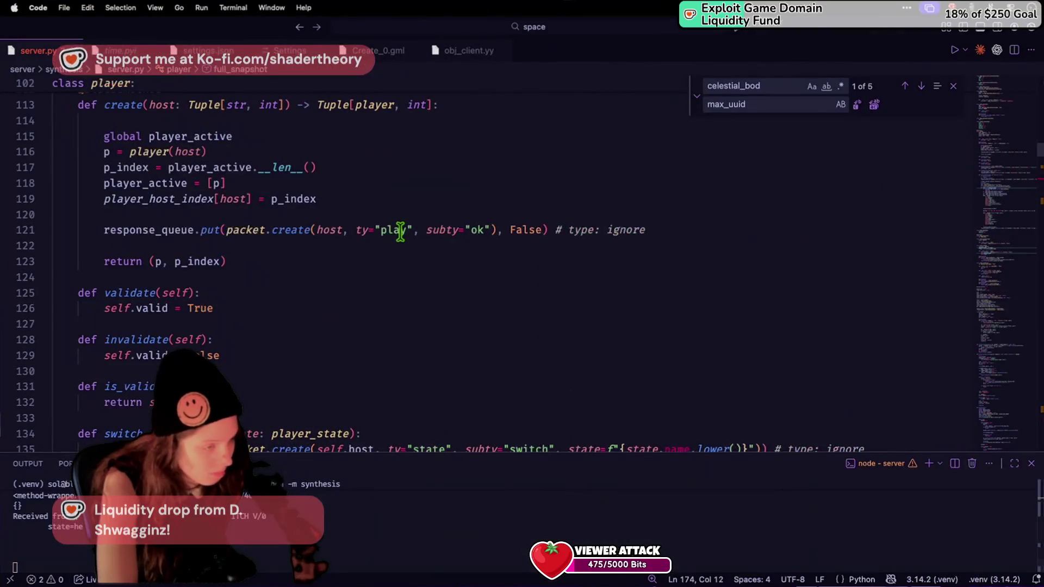
pyautogui.press('Up')
pyautogui.press('Return')
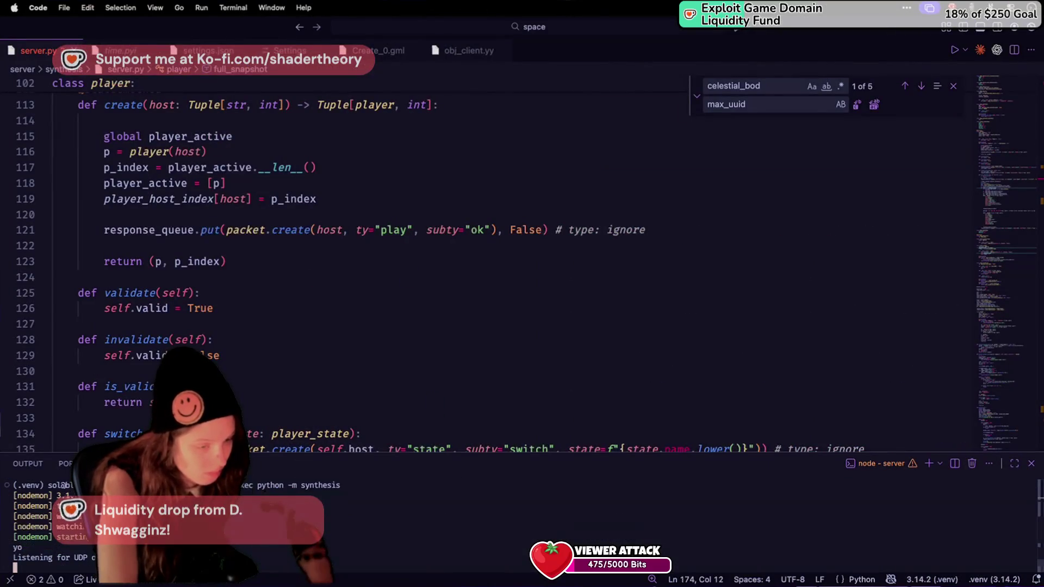
pyautogui.hotkey('ctrl', 'Left')
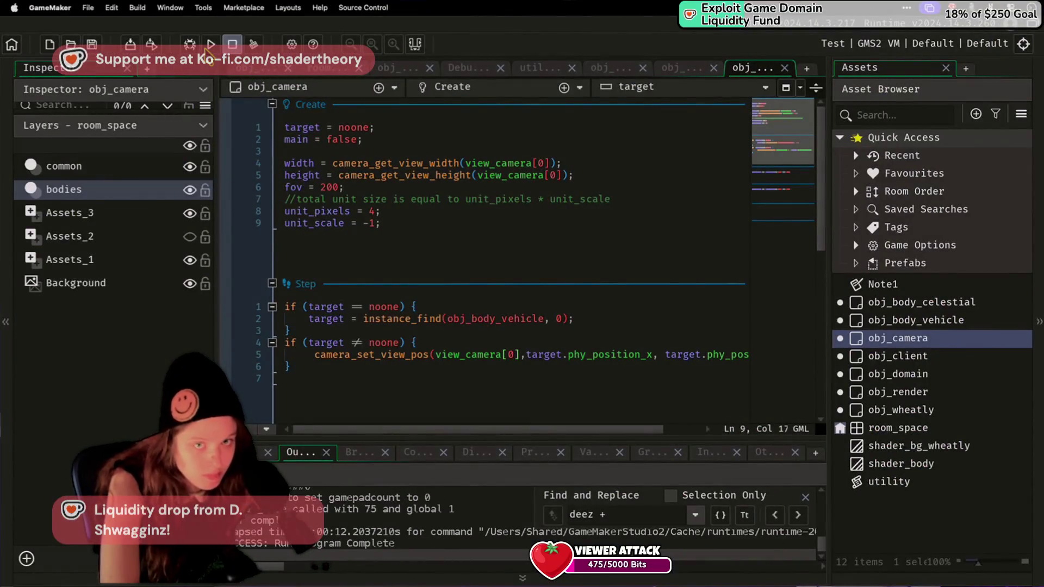
# Run the game once more and step through STATE SWITCH matches in the output log
pyautogui.click(509, 416)
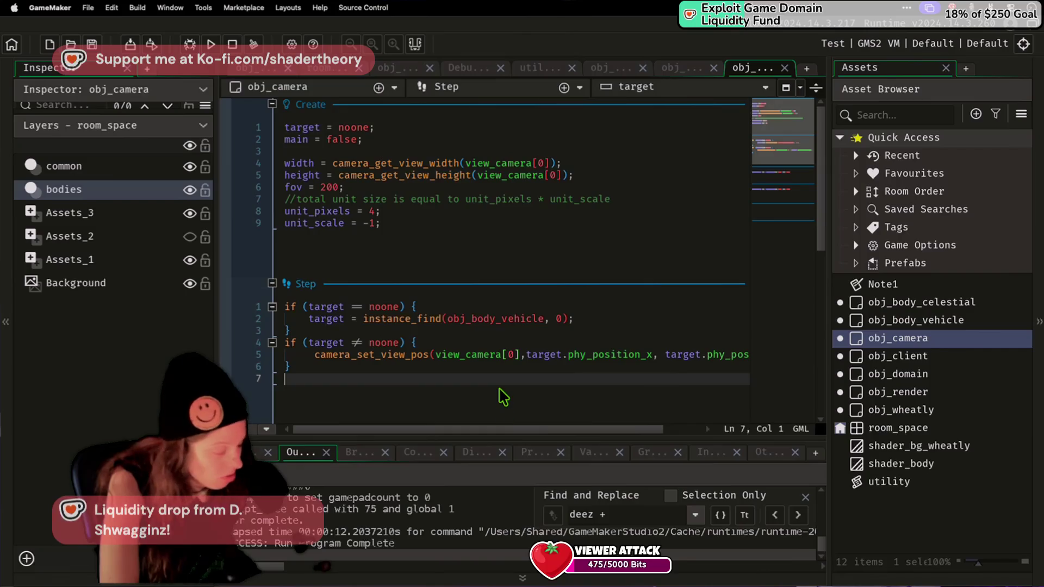
pyautogui.click(211, 44)
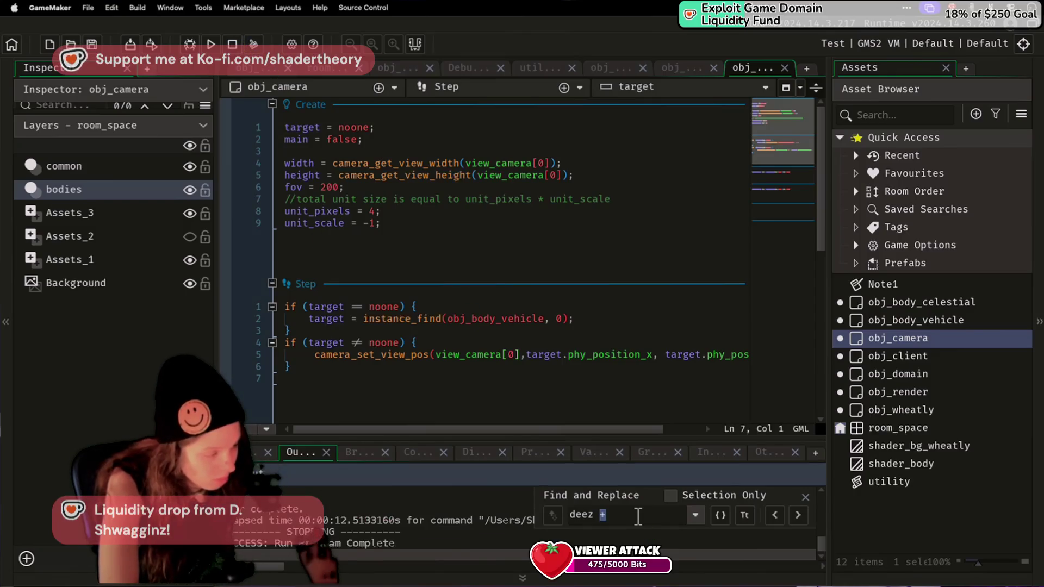
pyautogui.write('STATE SWIT')
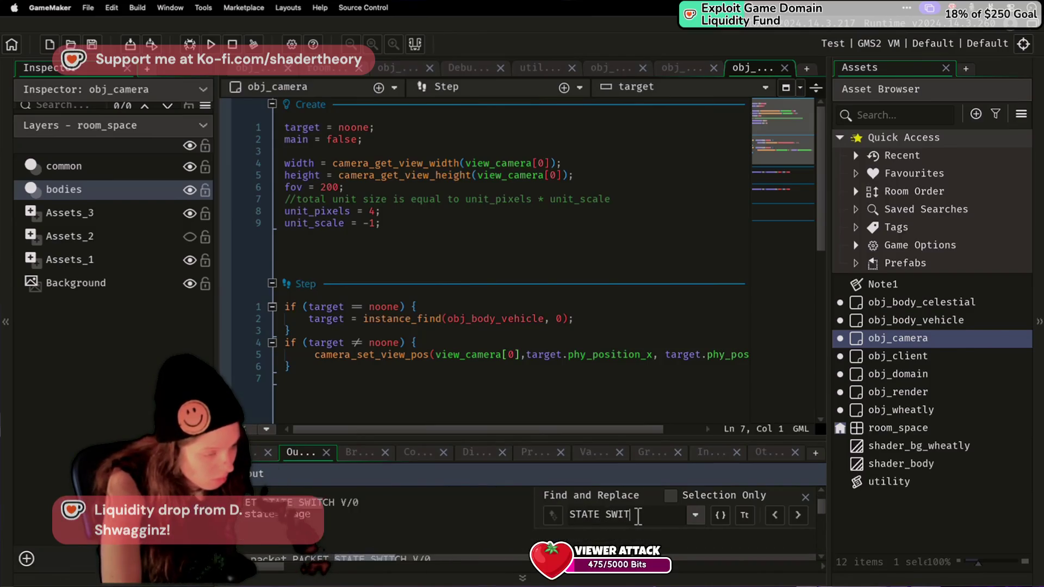
pyautogui.press('Return')
pyautogui.press('Return')
pyautogui.press('Return')
pyautogui.press('Return')
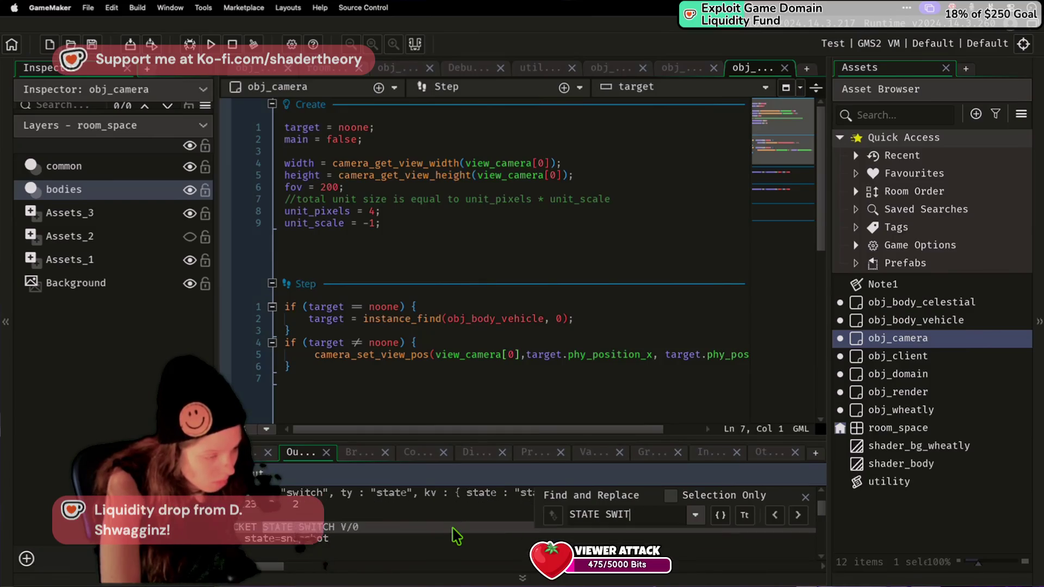
pyautogui.press('Return')
pyautogui.press('Return')
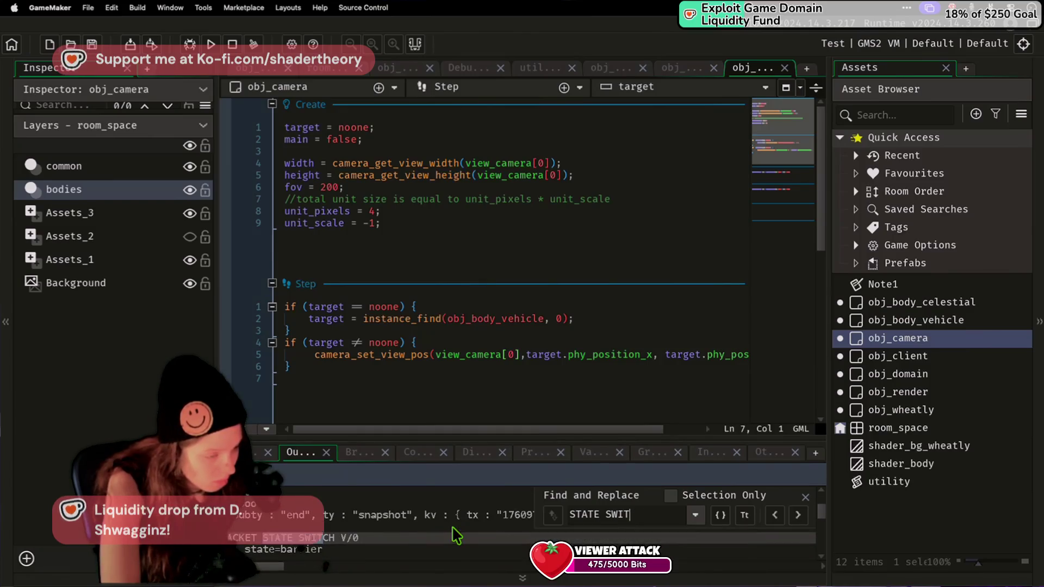
pyautogui.scroll(-5, 451, 530)
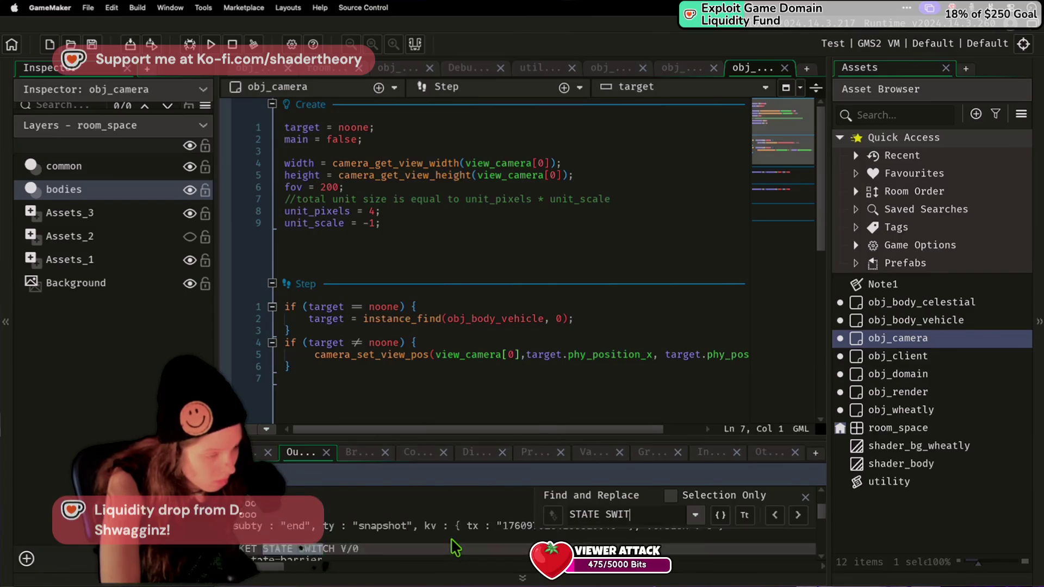
pyautogui.scroll(-5, 452, 546)
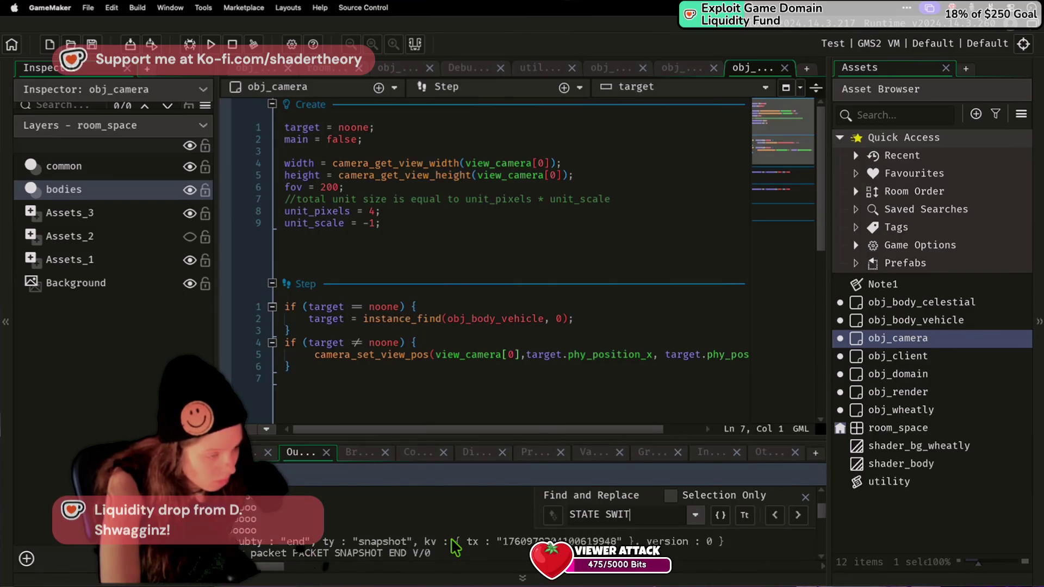
pyautogui.scroll(-5, 456, 547)
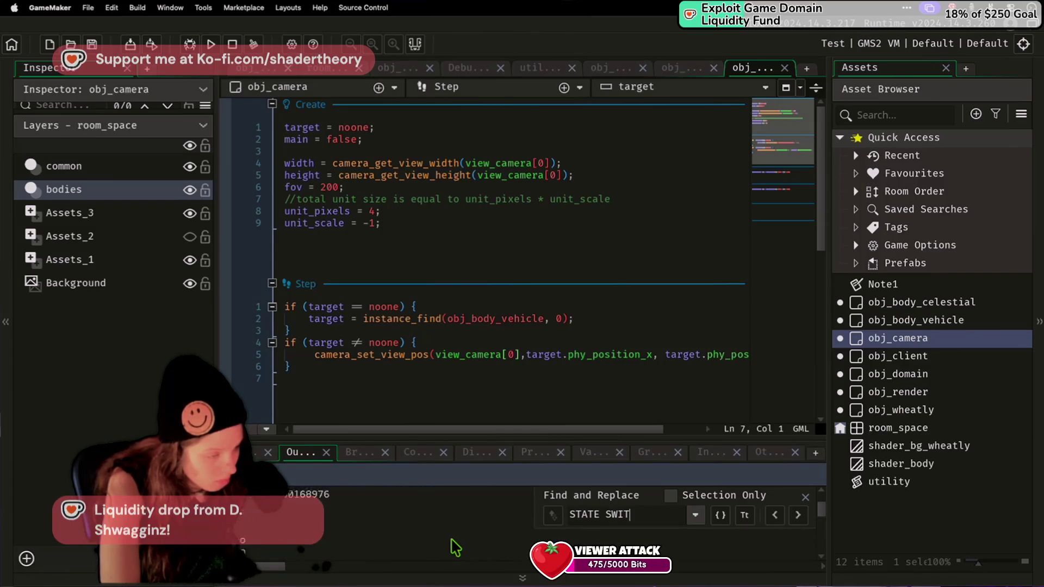
# Search the output log for SNAPSHOT BODY, then switch to server.py in VS Code
pyautogui.hotkey('ctrl', 'a')
pyautogui.write('SNAPSHOT BODY')
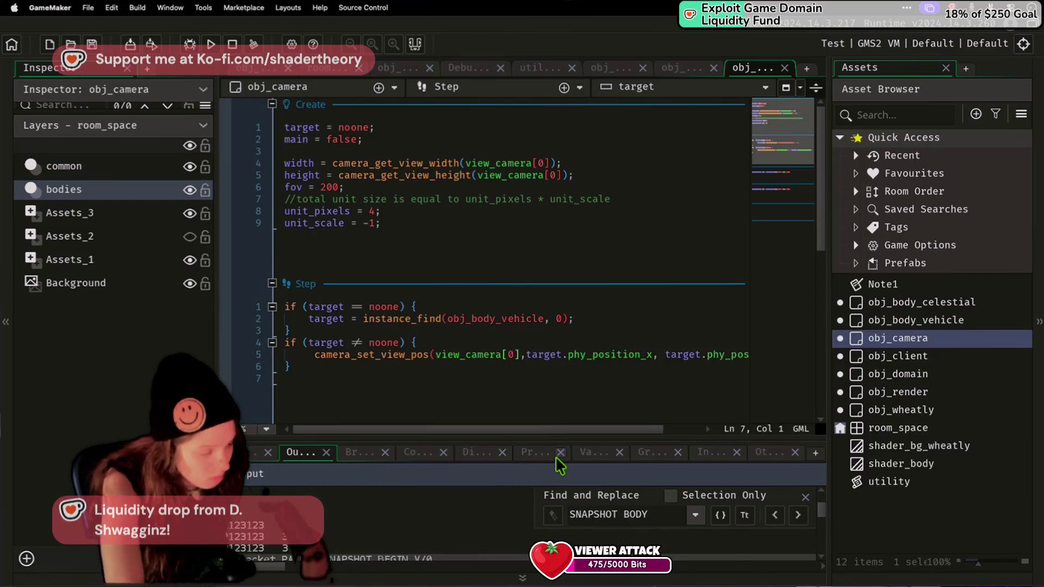
pyautogui.hotkey('ctrl', 'Right')
pyautogui.scroll(-5, 385, 332)
pyautogui.scroll(15, 386, 349)
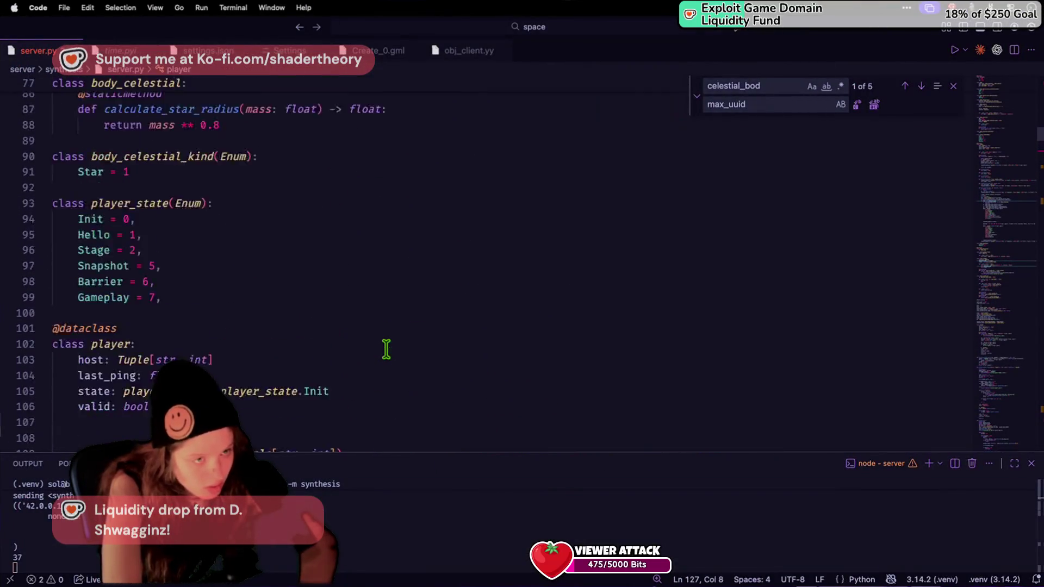
# Search server.py for 'create_bod' to jump to the create_body function
pyautogui.scroll(3, 386, 349)
pyautogui.scroll(-20, 386, 349)
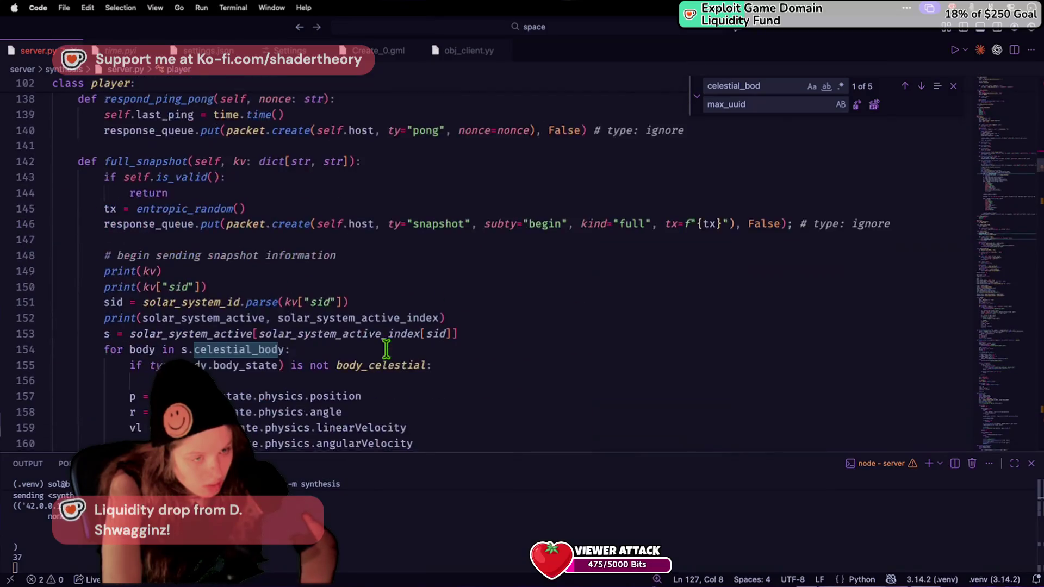
pyautogui.doubleClick(386, 354)
pyautogui.press('super+f')
pyautogui.write('create')
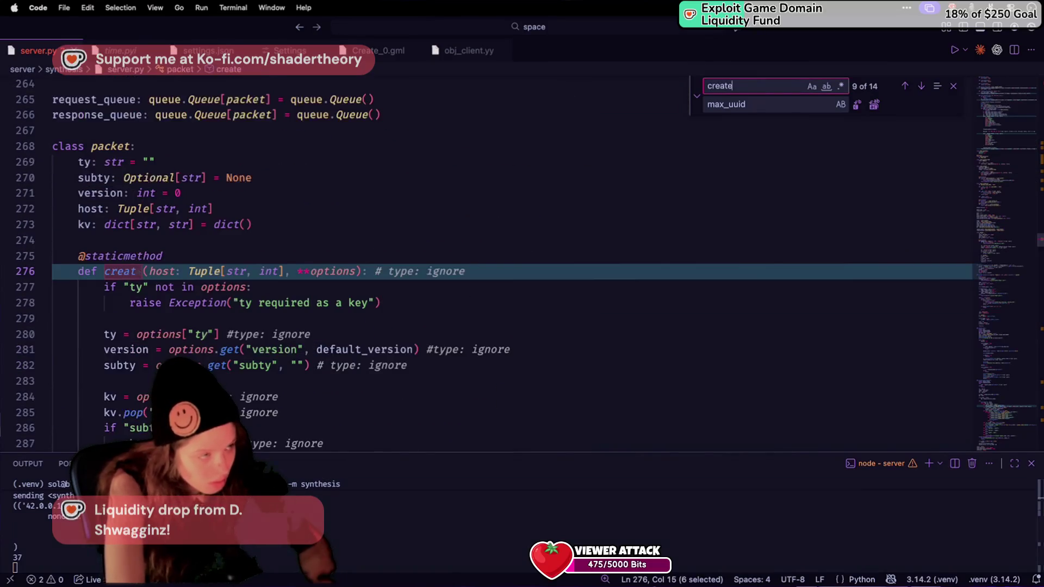
pyautogui.write('_bod')
pyautogui.press('Return')
pyautogui.press('Return')
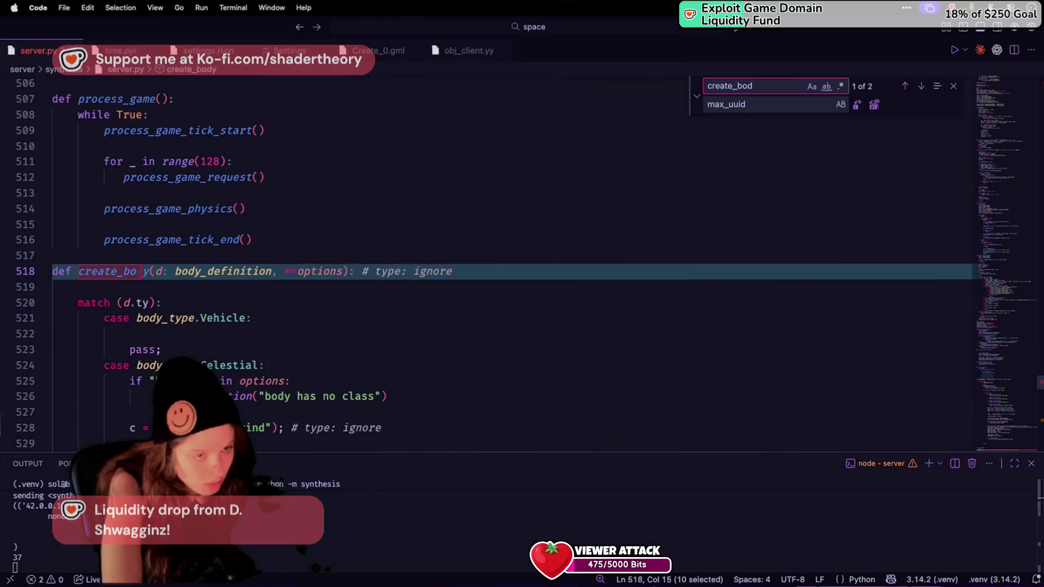
pyautogui.scroll(-10, 346, 306)
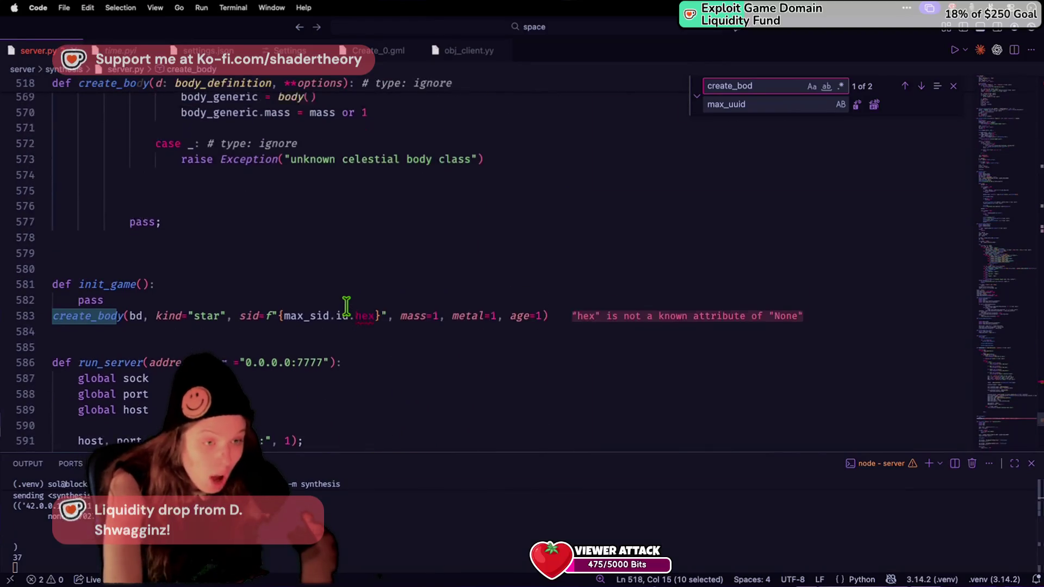
pyautogui.scroll(5, 346, 306)
# Add 'body_celestial = None' on a new first line of create_body
pyautogui.click(338, 435)
pyautogui.scroll(3, 338, 435)
pyautogui.scroll(-4, 338, 433)
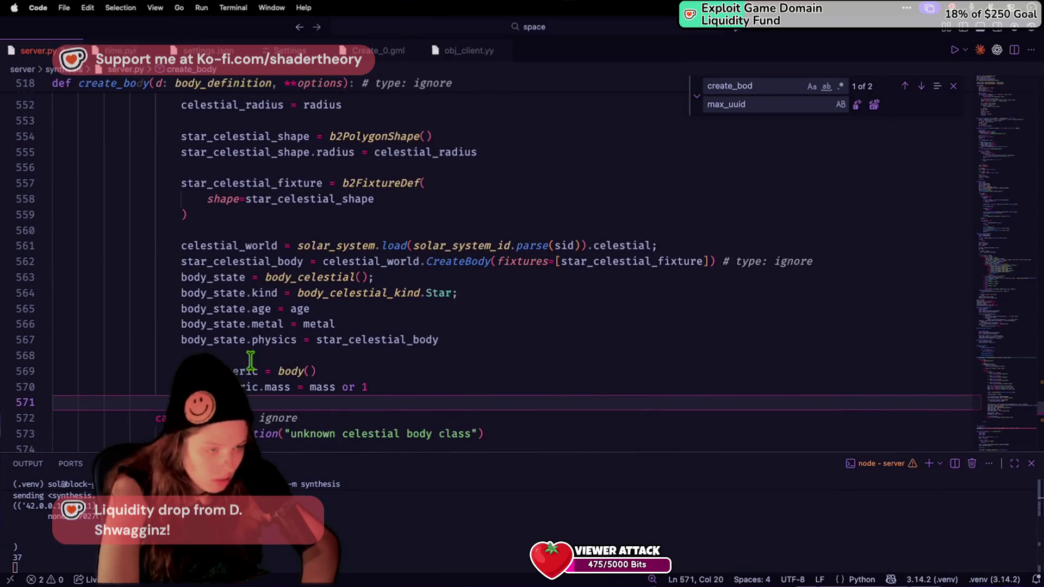
pyautogui.scroll(10, 250, 360)
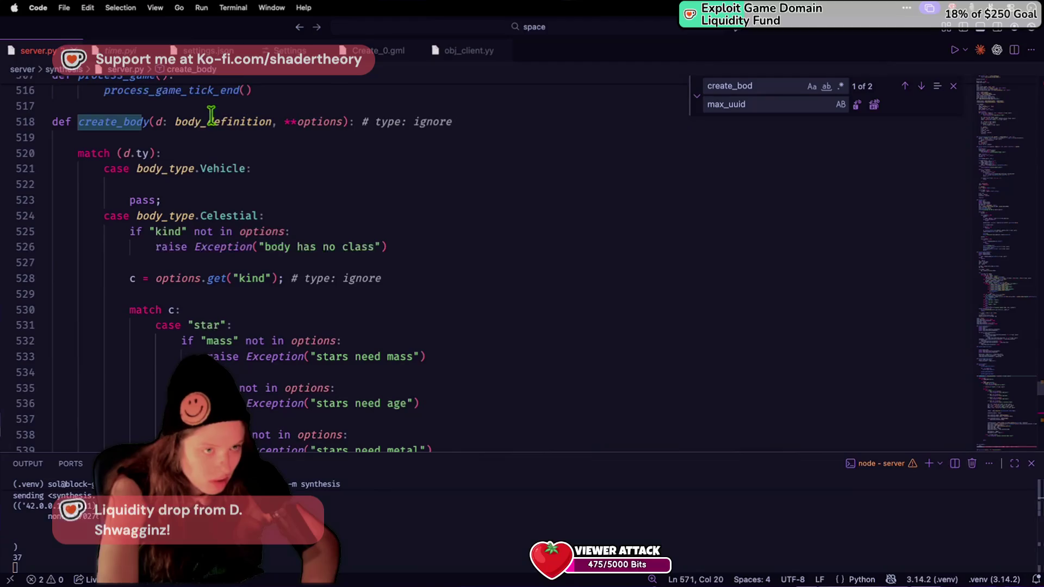
pyautogui.click(218, 152)
pyautogui.press('Up')
pyautogui.write('body_c')
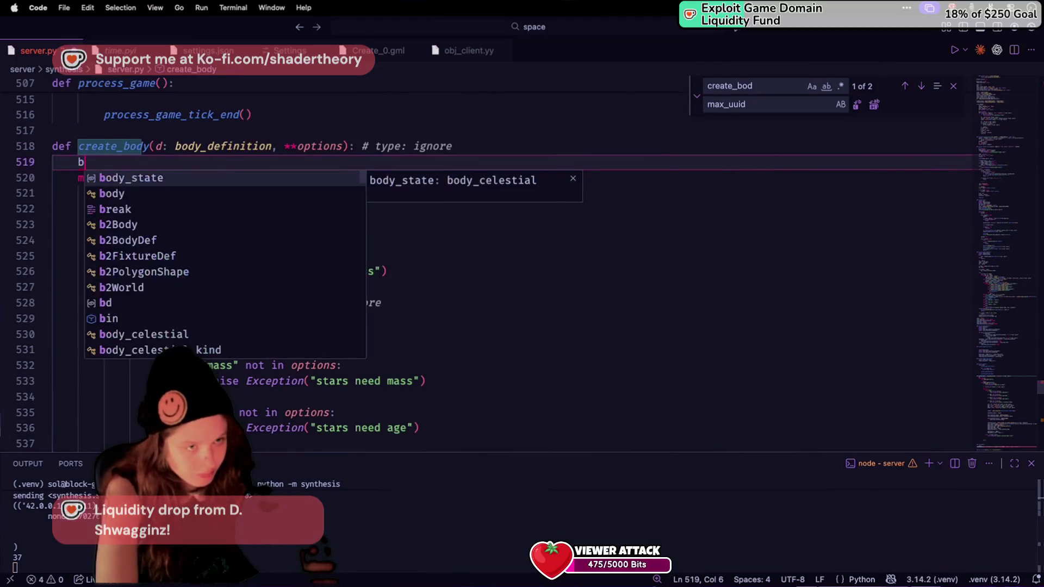
pyautogui.press('Tab')
pyautogui.write('= None')
# Annotate the create_body signature with a body_celestial return type
pyautogui.click(369, 131)
pyautogui.click(350, 146)
pyautogui.scroll(1, 349, 146)
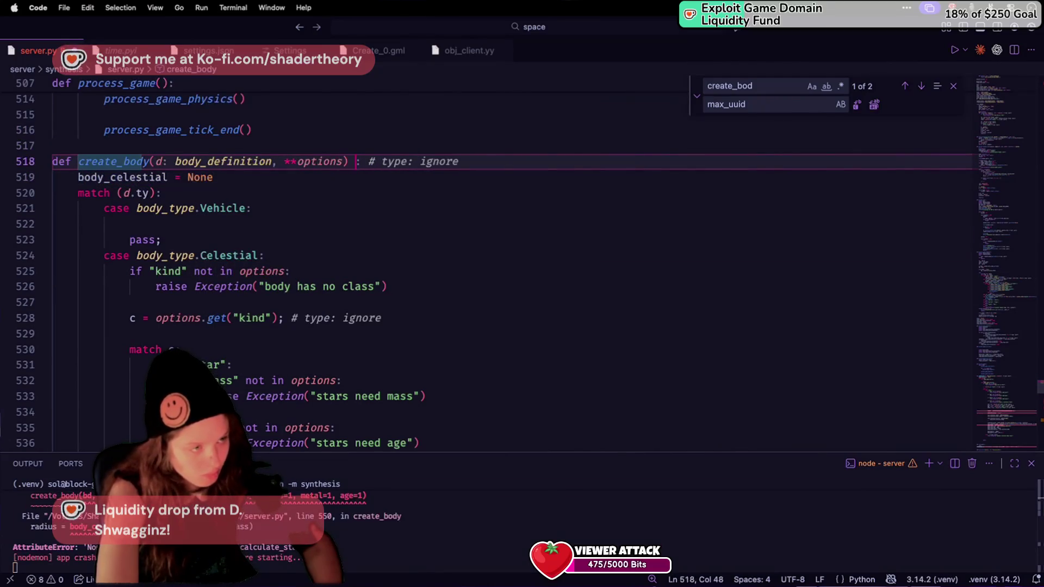
pyautogui.click(356, 161)
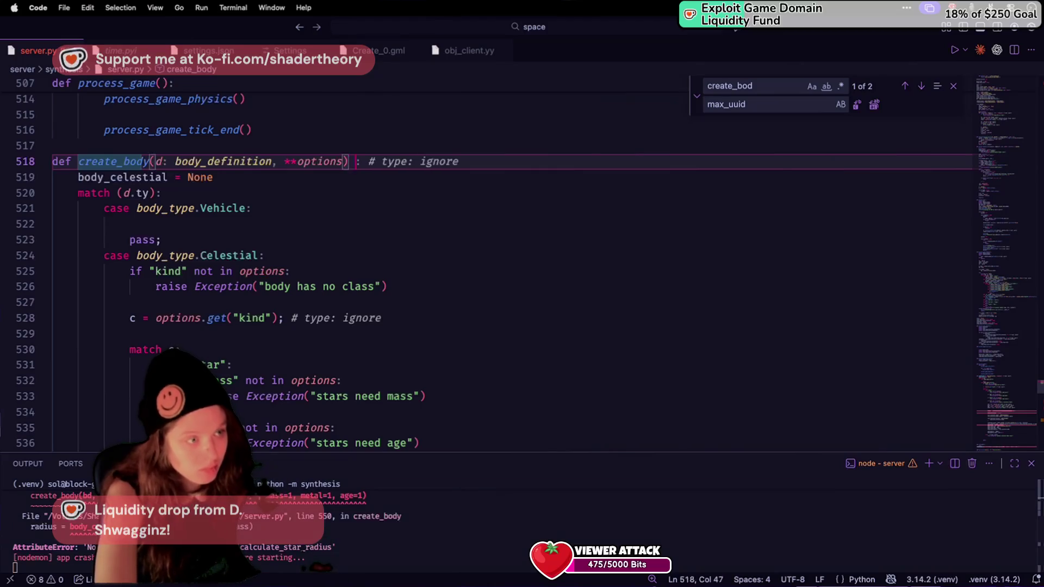
pyautogui.write('-> body_c')
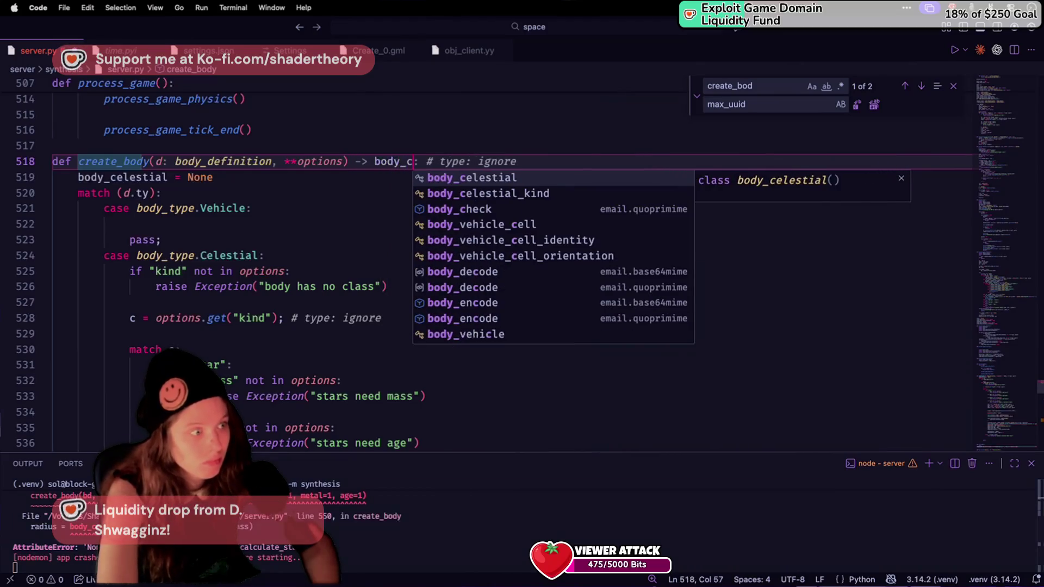
pyautogui.press('BackSpace')
pyautogui.press('BackSpace')
pyautogui.press('BackSpace')
pyautogui.write('celestial_bo')
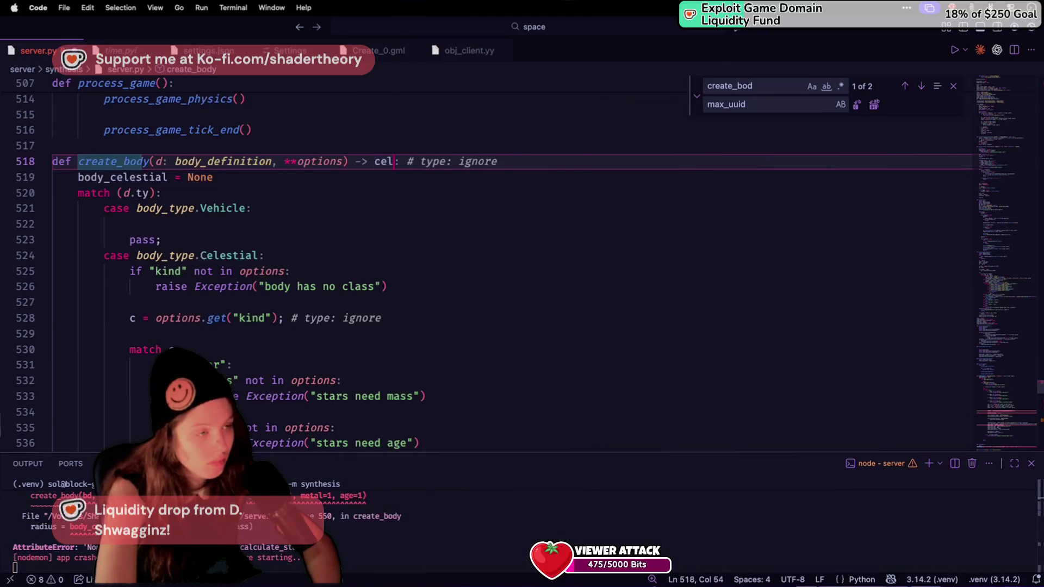
pyautogui.press('BackSpace')
pyautogui.press('BackSpace')
pyautogui.press('BackSpace')
pyautogui.write('body_')
pyautogui.press('Return')
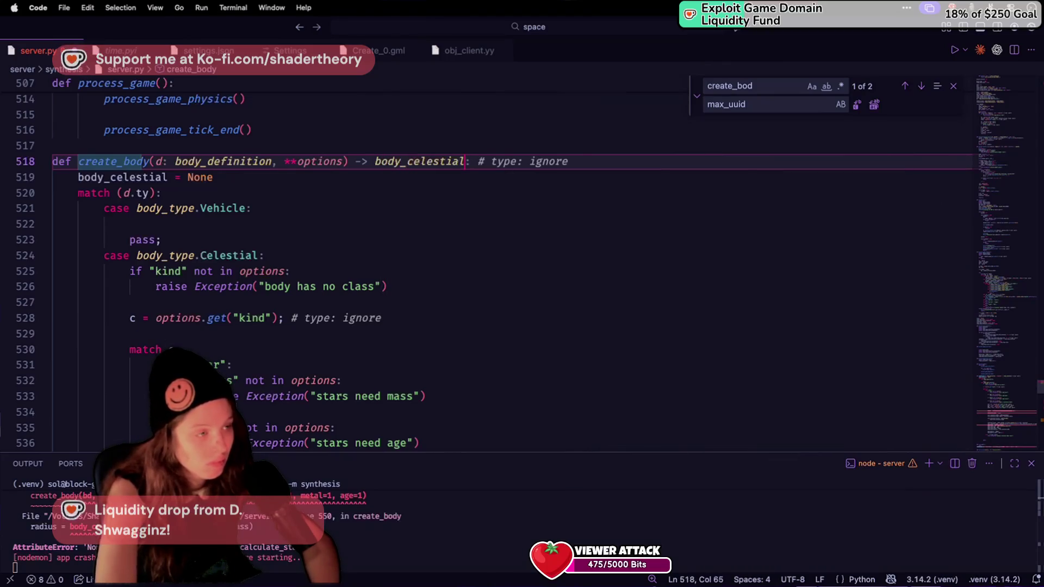
# Rename the variable declared at the top of create_body to celestial_body
pyautogui.doubleClick(380, 163)
pyautogui.doubleClick(122, 177)
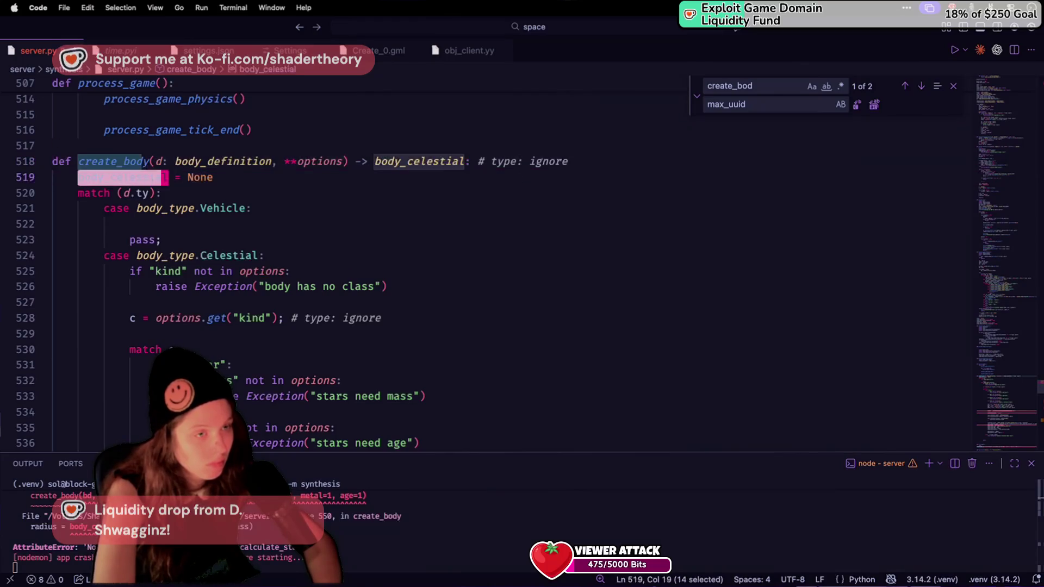
pyautogui.write('e')
pyautogui.press('BackSpace')
pyautogui.write('celestial_body')
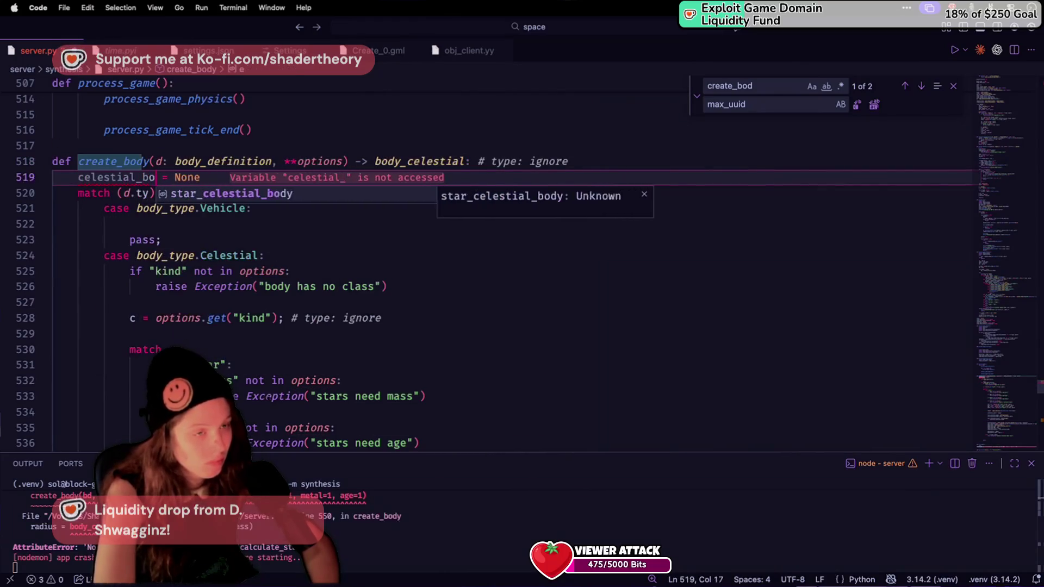
pyautogui.press('Escape')
# Replace the body_generic references, including the mass line, with celestial_body
pyautogui.scroll(-5, 131, 212)
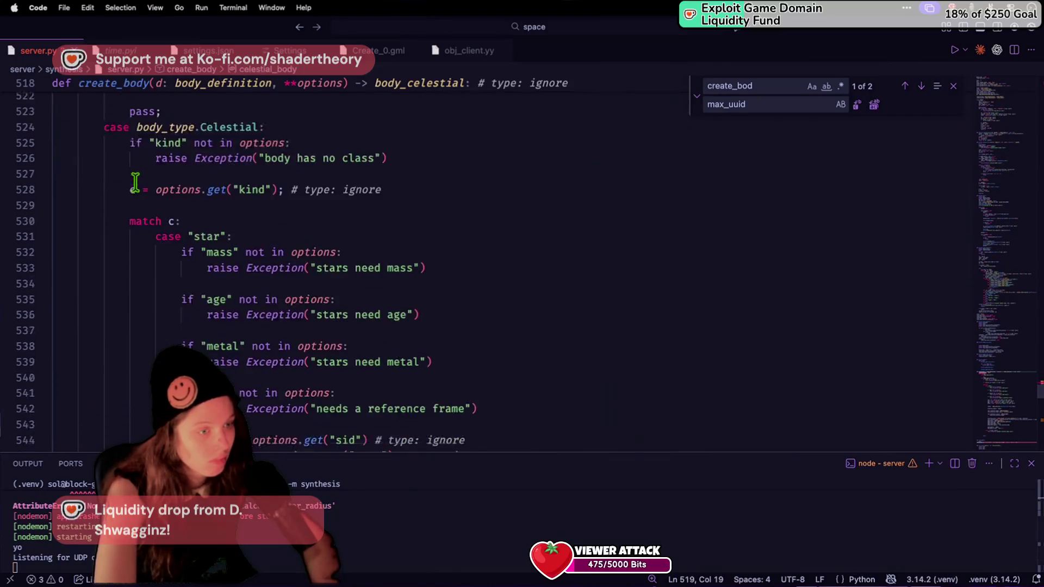
pyautogui.scroll(-5, 136, 182)
pyautogui.click(220, 420)
pyautogui.write('celestial_body')
pyautogui.scroll(-1, 489, 261)
pyautogui.doubleClick(224, 350)
pyautogui.write('celestial_body')
pyautogui.click(279, 365)
# Scroll through create_body to review its Vehicle and Celestial cases
pyautogui.scroll(-1, 279, 373)
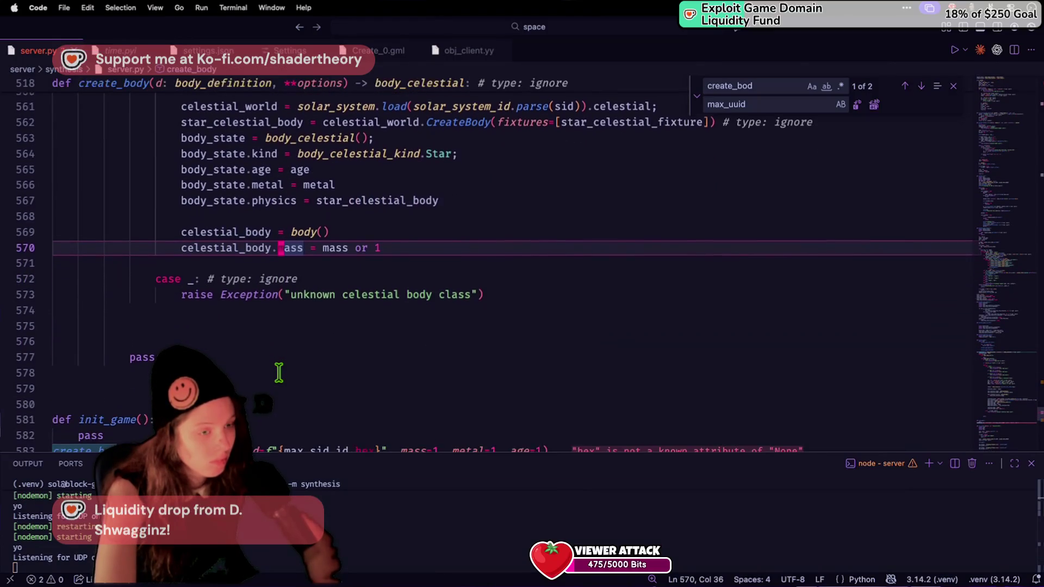
pyautogui.scroll(15, 278, 373)
pyautogui.scroll(1, 277, 373)
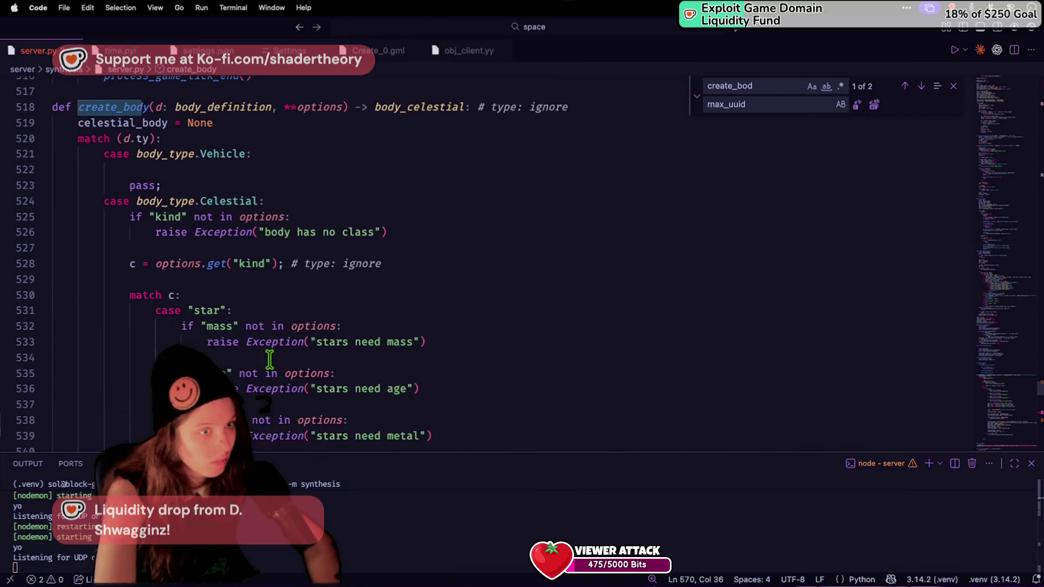
pyautogui.click(160, 154)
pyautogui.click(80, 154)
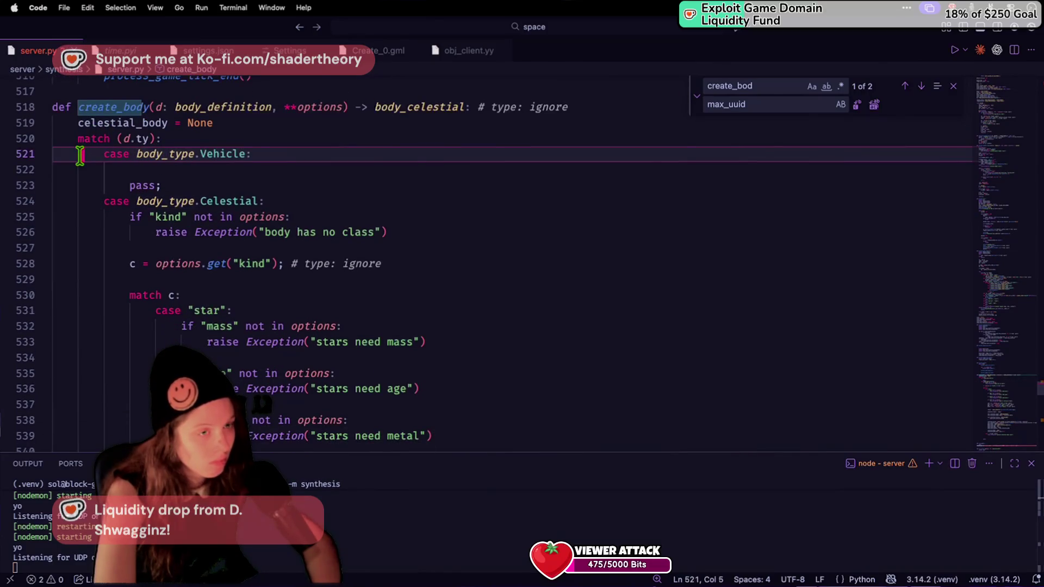
pyautogui.scroll(-9, 79, 157)
pyautogui.scroll(-6, 94, 228)
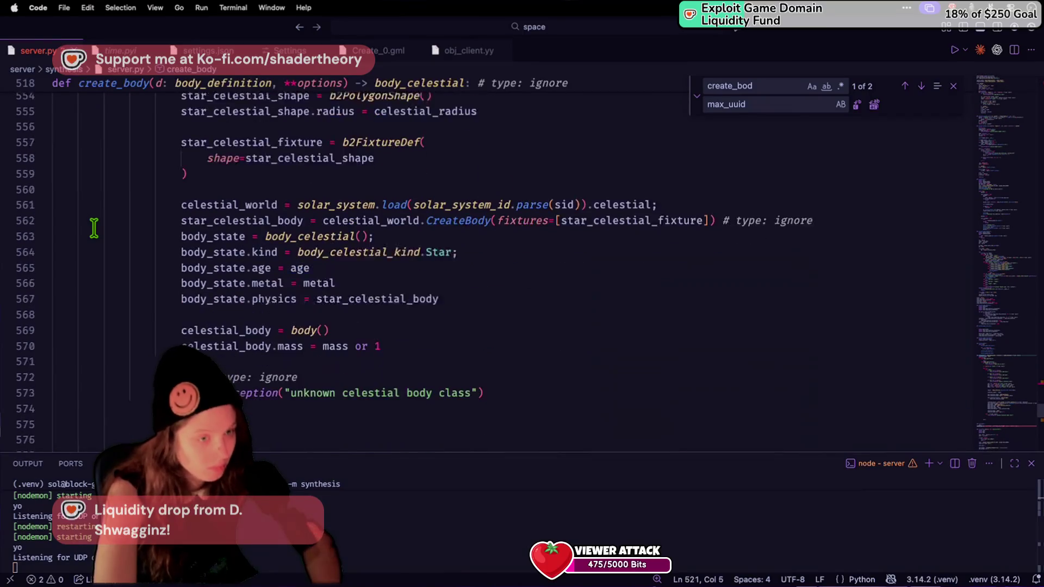
# Add 'return celestial_body' after the match block, dropping a trial 'or body()' fallback
pyautogui.click(175, 342)
pyautogui.press('Return')
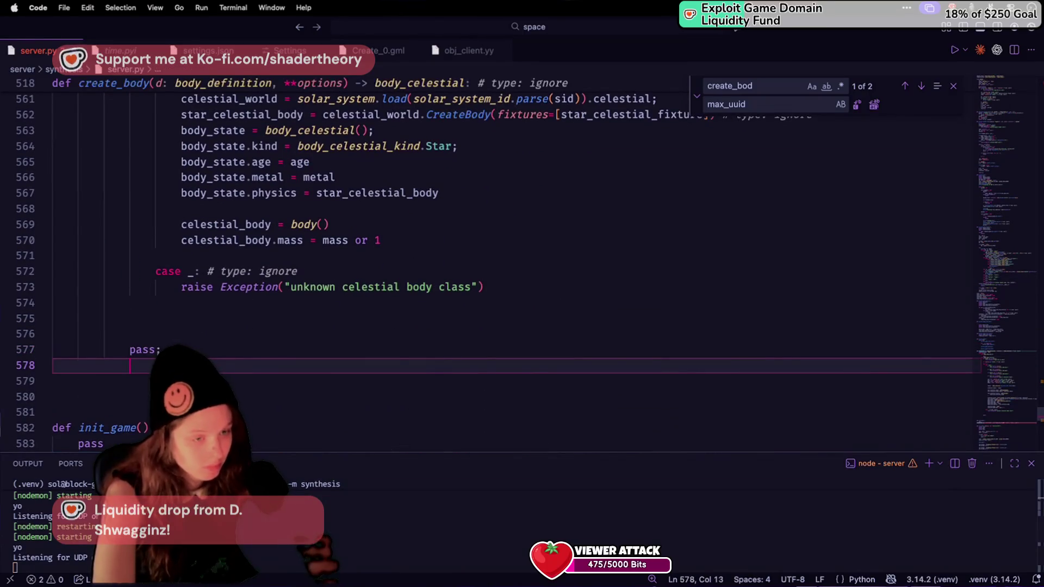
pyautogui.write('celestial_body')
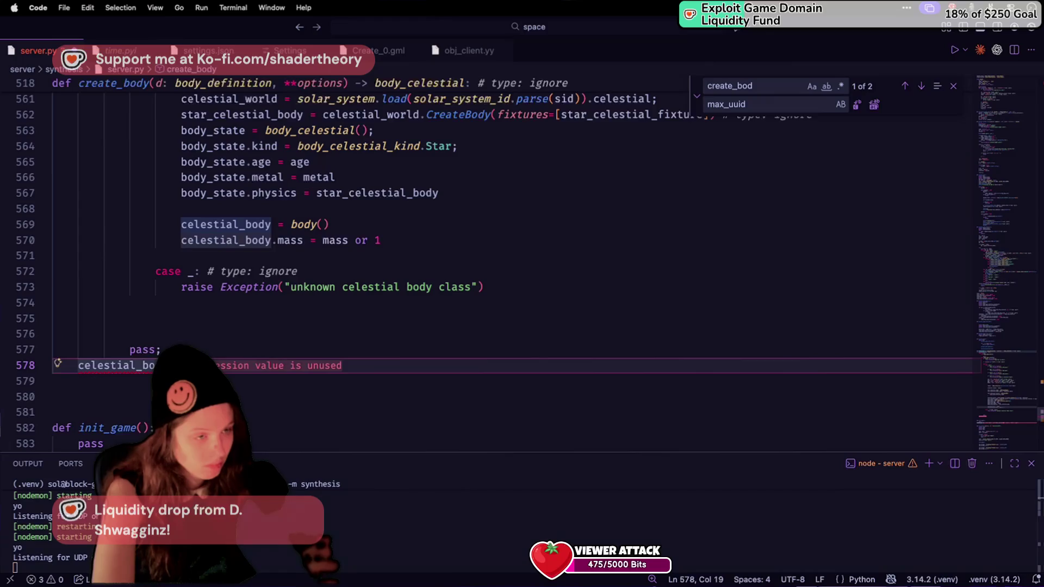
pyautogui.scroll(-1, 490, 267)
pyautogui.press('Home')
pyautogui.write('return')
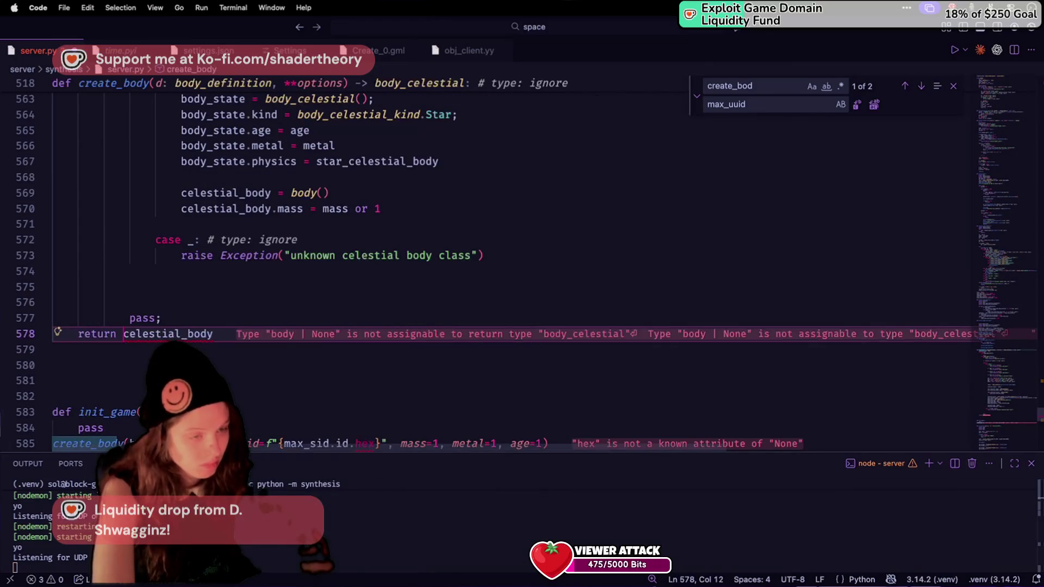
pyautogui.press('End')
pyautogui.write('or ')
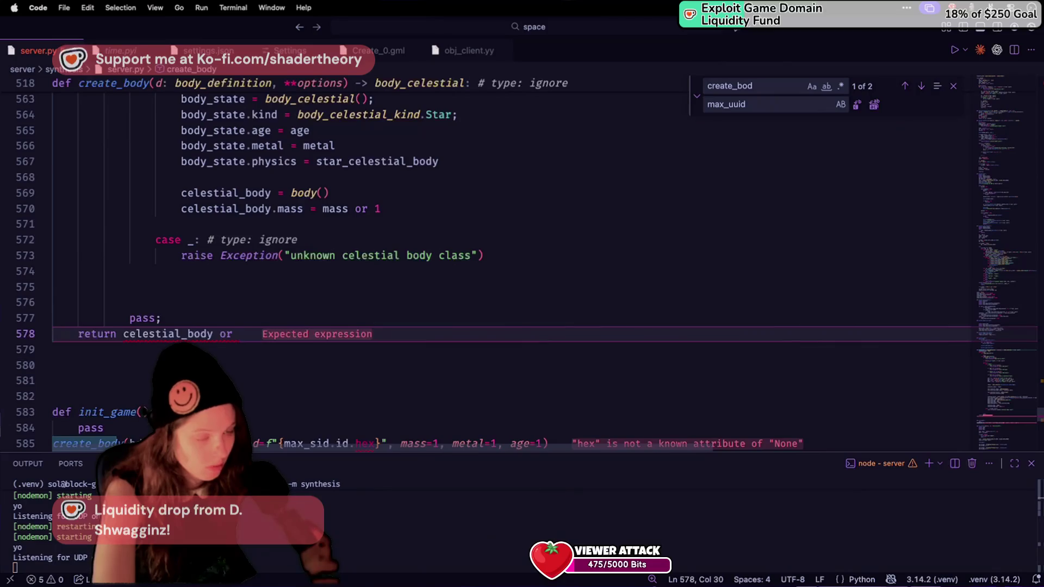
pyautogui.write('body()')
pyautogui.press('Up')
pyautogui.press('Up')
pyautogui.doubleClick(272, 334)
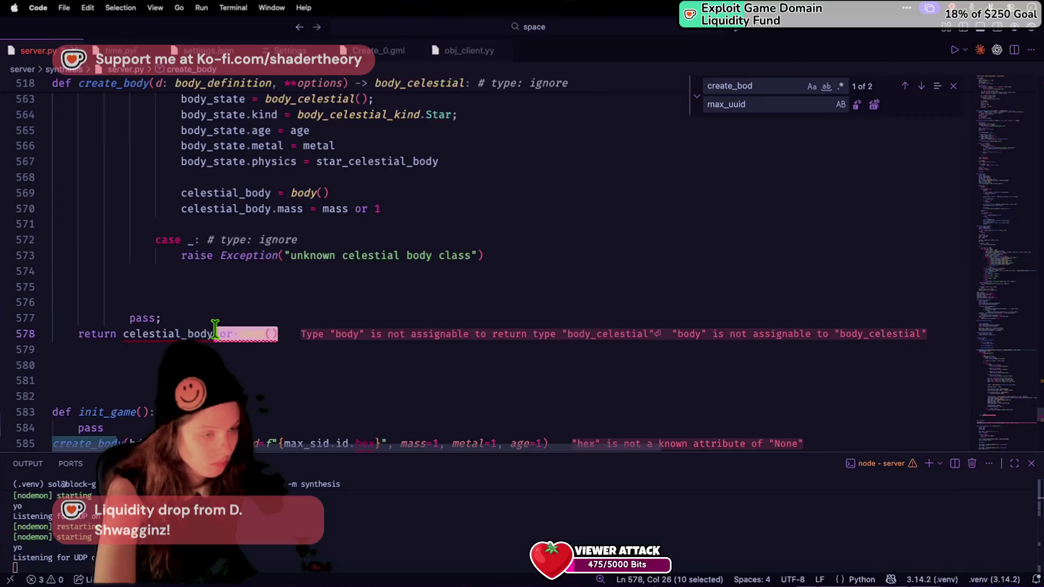
pyautogui.press('BackSpace')
# Change create_body's return type annotation to body
pyautogui.scroll(10, 209, 289)
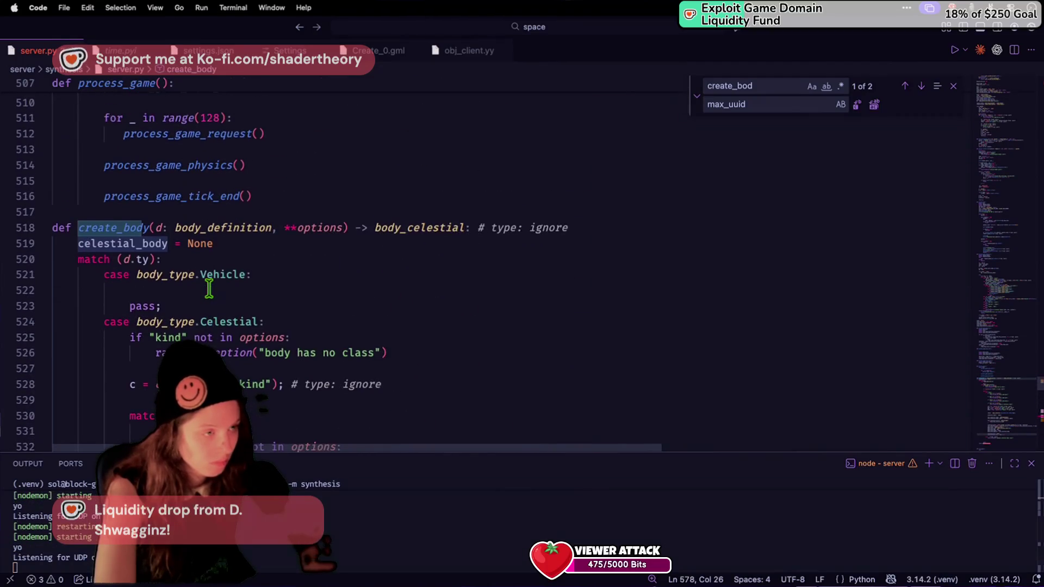
pyautogui.moveTo(462, 233); pyautogui.dragTo(403, 231)
pyautogui.press('BackSpace')
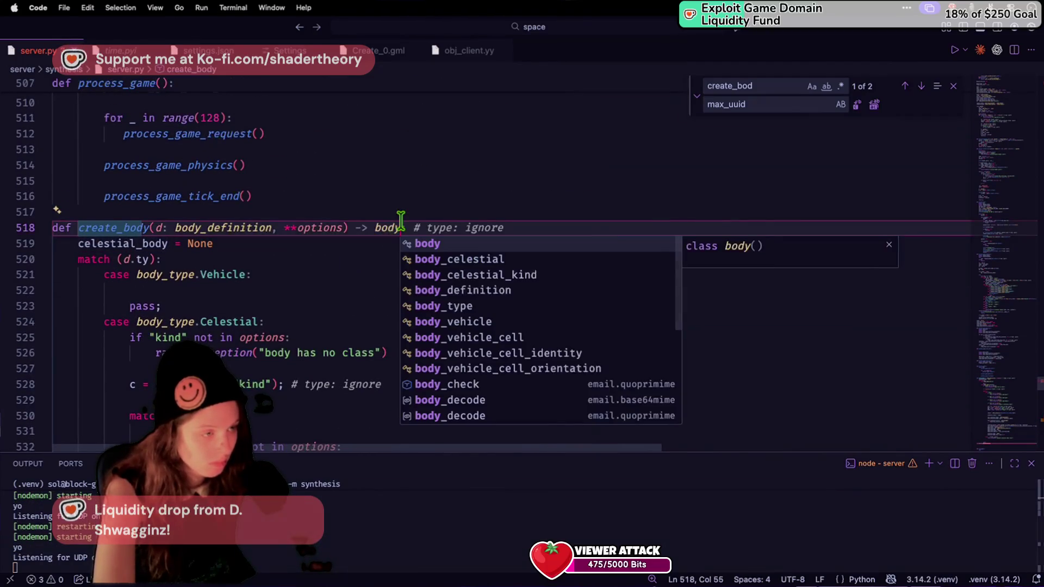
pyautogui.scroll(-1, 396, 297)
pyautogui.scroll(-20, 396, 296)
pyautogui.scroll(3, 396, 297)
# Try an inline 'or raise Exception("what")' on the return line, then remove it
pyautogui.click(320, 235)
pyautogui.write('or ')
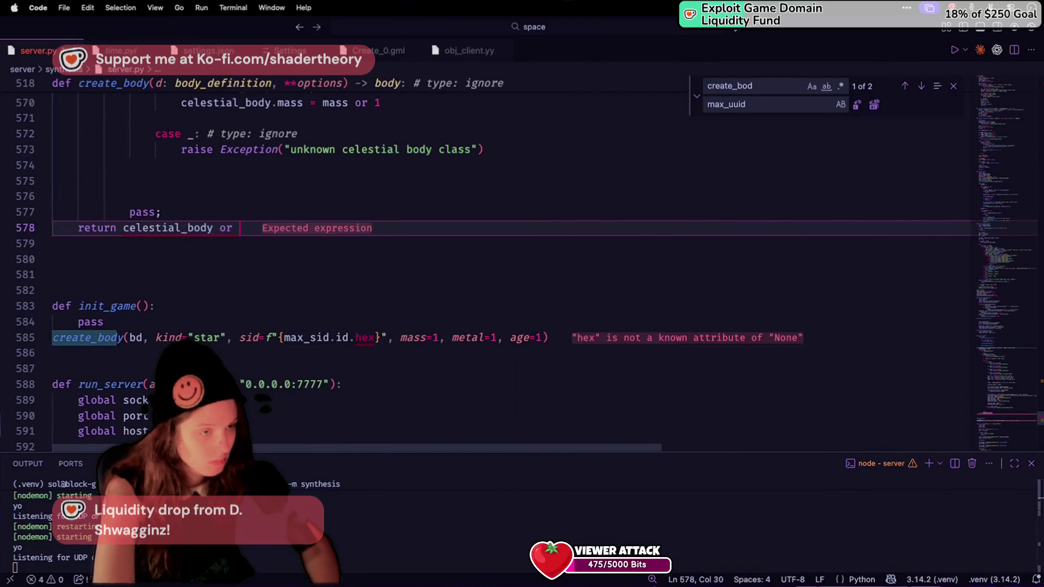
pyautogui.write('raise E')
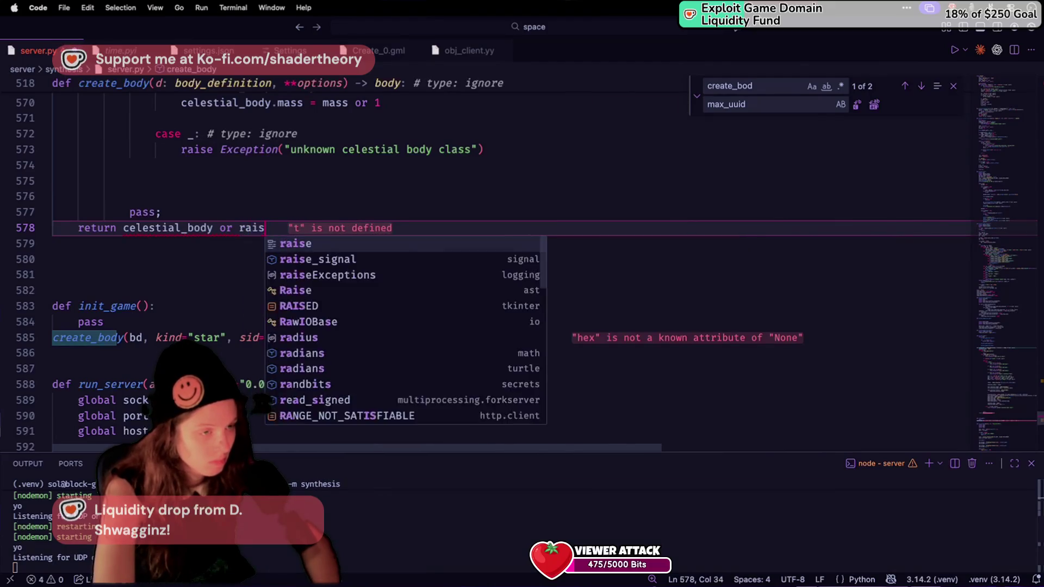
pyautogui.write('xce')
pyautogui.press('Tab')
pyautogui.write('("what')
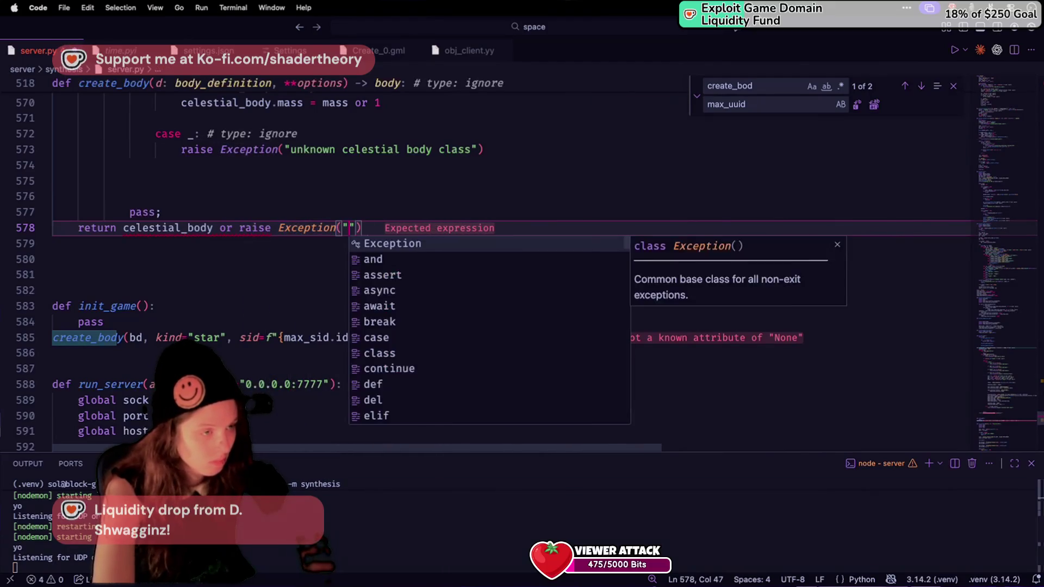
pyautogui.click(364, 180)
pyautogui.doubleClick(233, 227)
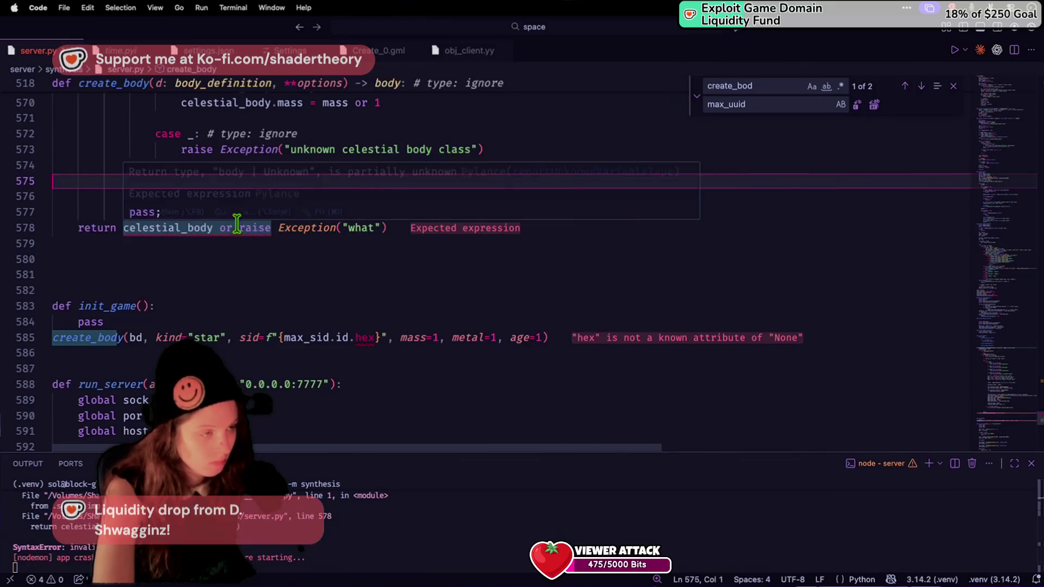
pyautogui.press('BackSpace')
pyautogui.press('BackSpace')
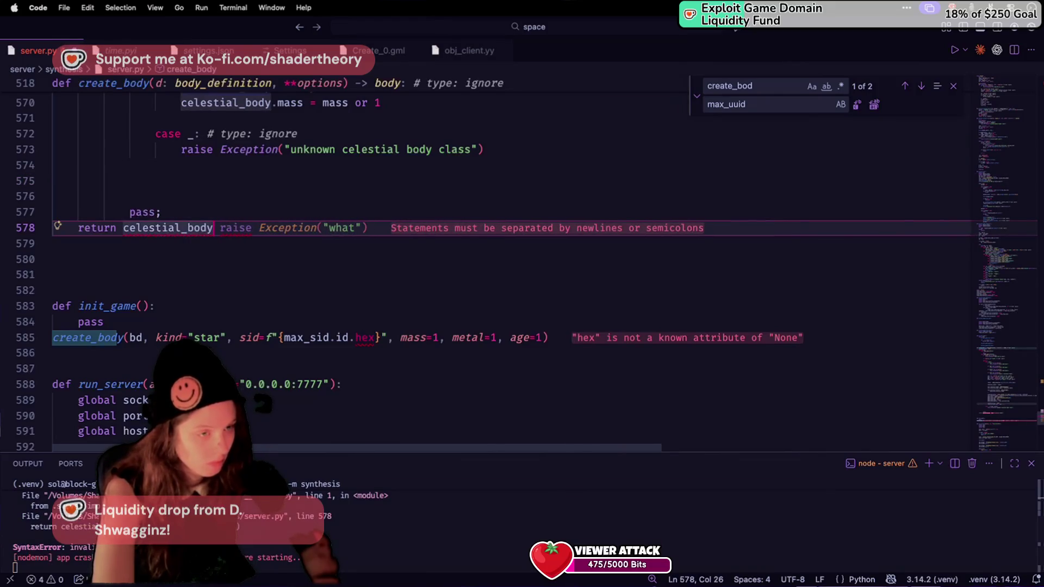
pyautogui.moveTo(231, 234); pyautogui.dragTo(415, 229)
pyautogui.press('BackSpace')
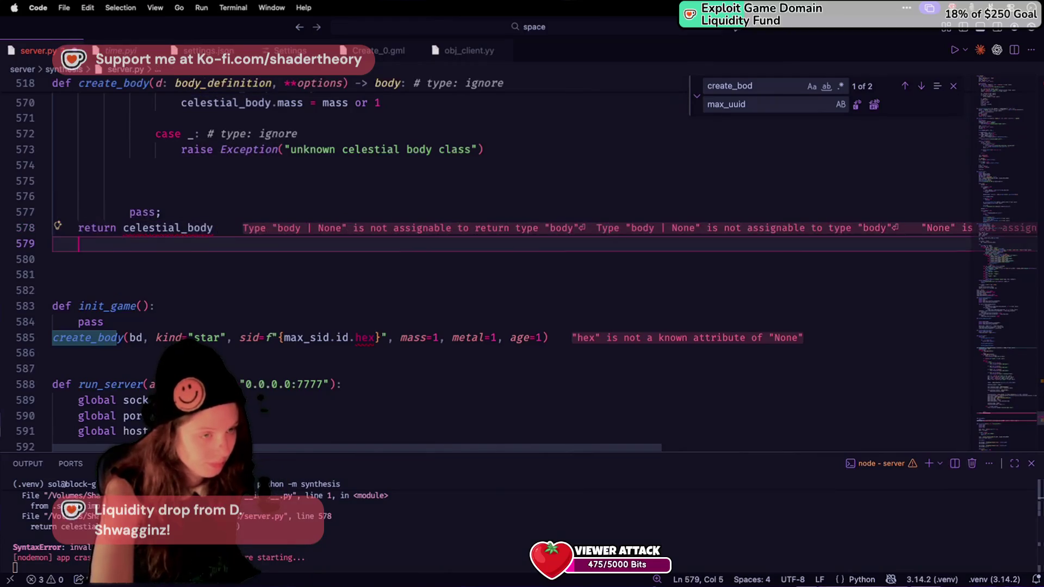
# Insert 'if celestial_body is None: raise Exception("what")' above the return, then switch to GameMaker
pyautogui.press('Down')
pyautogui.press('Return')
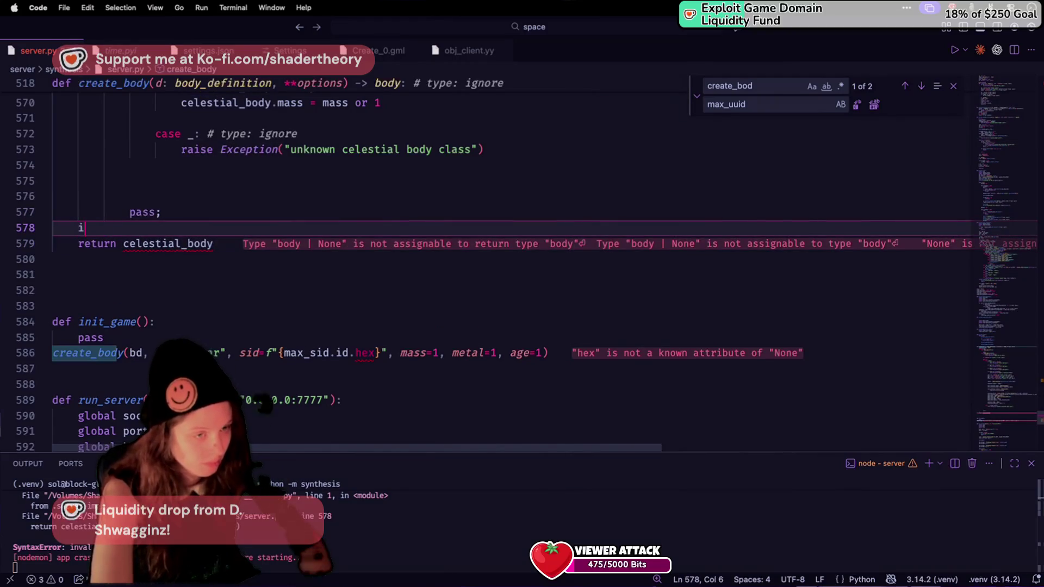
pyautogui.write('if cele')
pyautogui.press('Down')
pyautogui.press('Tab')
pyautogui.write('is None')
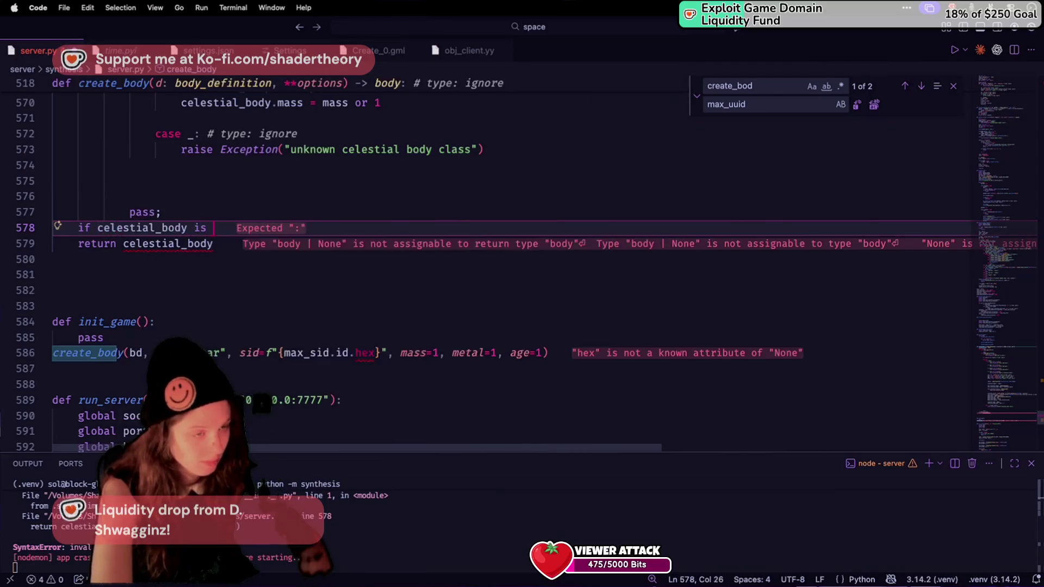
pyautogui.write(':')
pyautogui.press('Return')
pyautogui.write('raise Exception("what")')
pyautogui.click(423, 216)
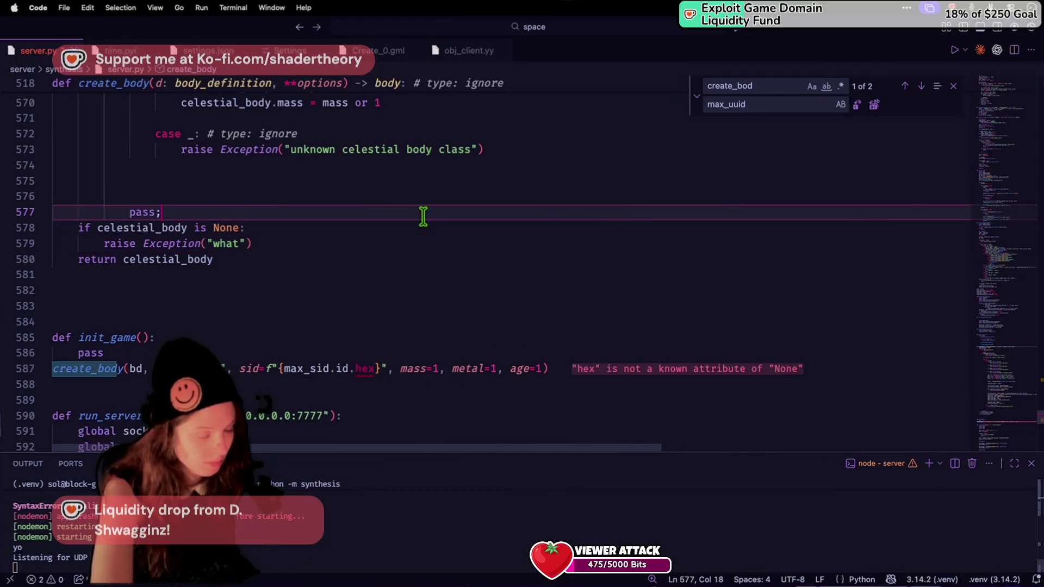
pyautogui.scroll(1, 423, 216)
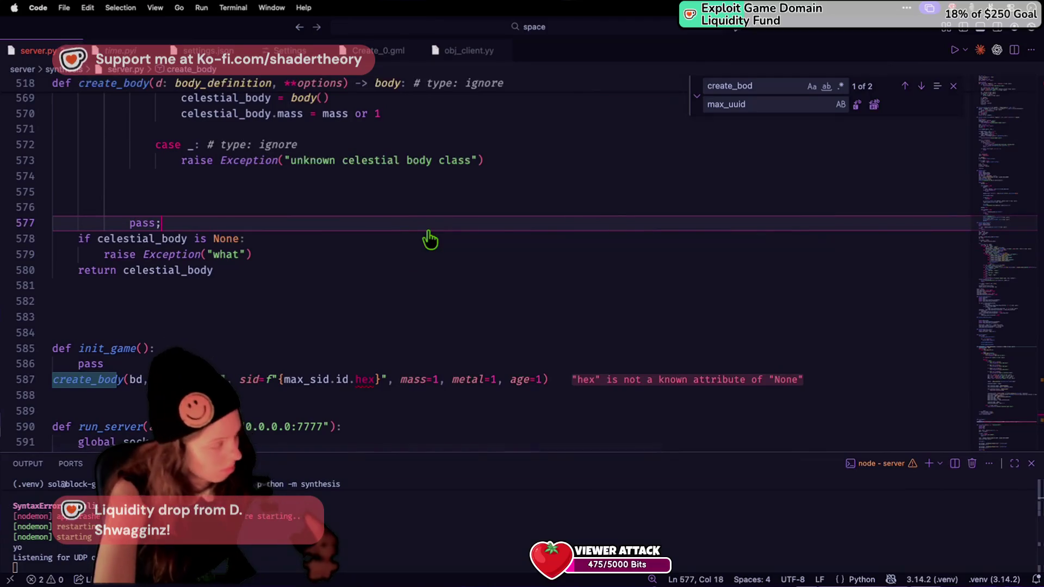
pyautogui.press('super+Tab')
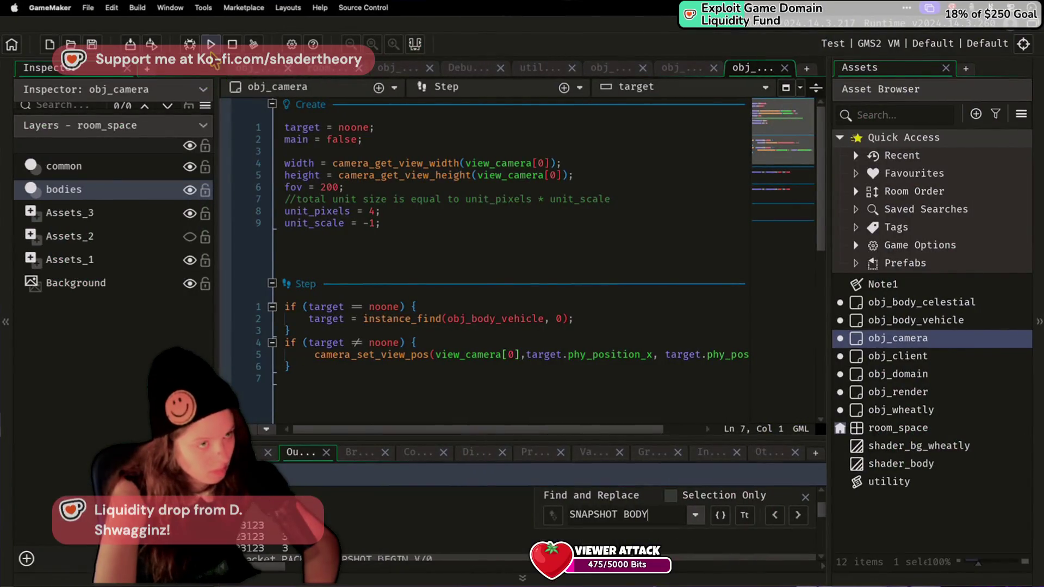
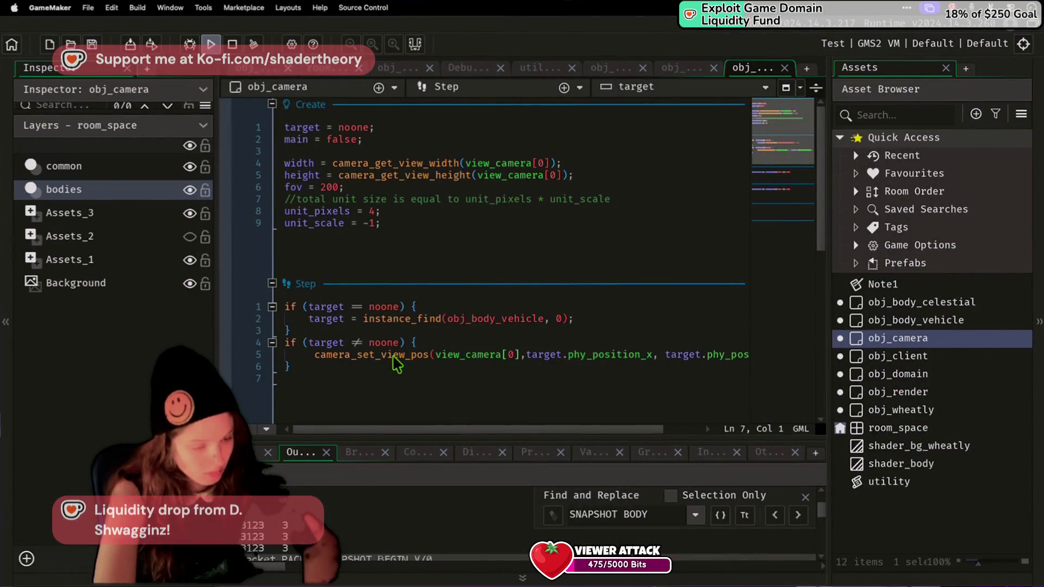
# Switch from GameMaker's obj_camera code back to server.py in VS Code
pyautogui.press('super+Tab')
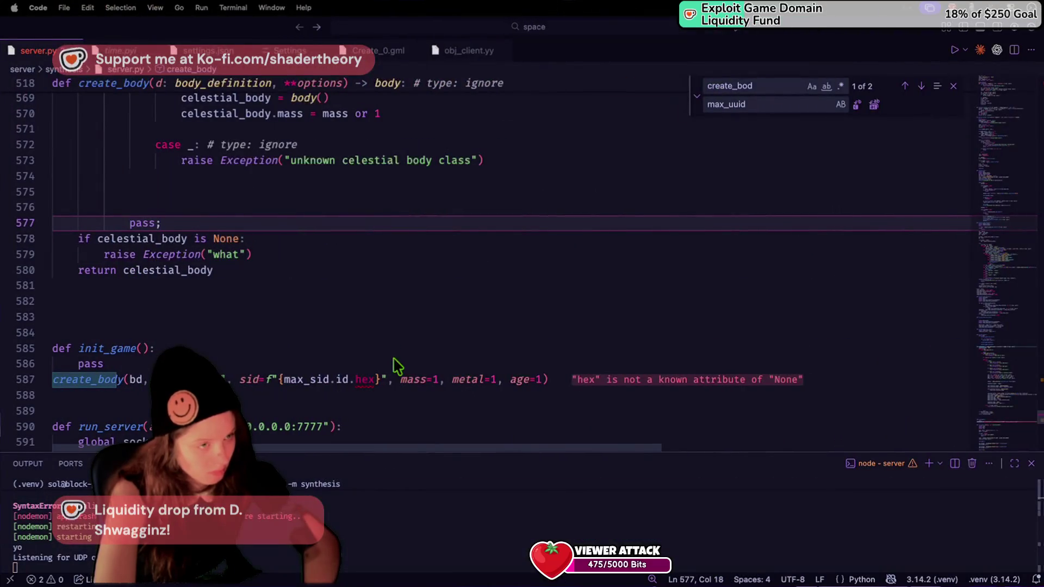
# Assign the create_body star call on line 587 to a variable b
pyautogui.scroll(2, 393, 359)
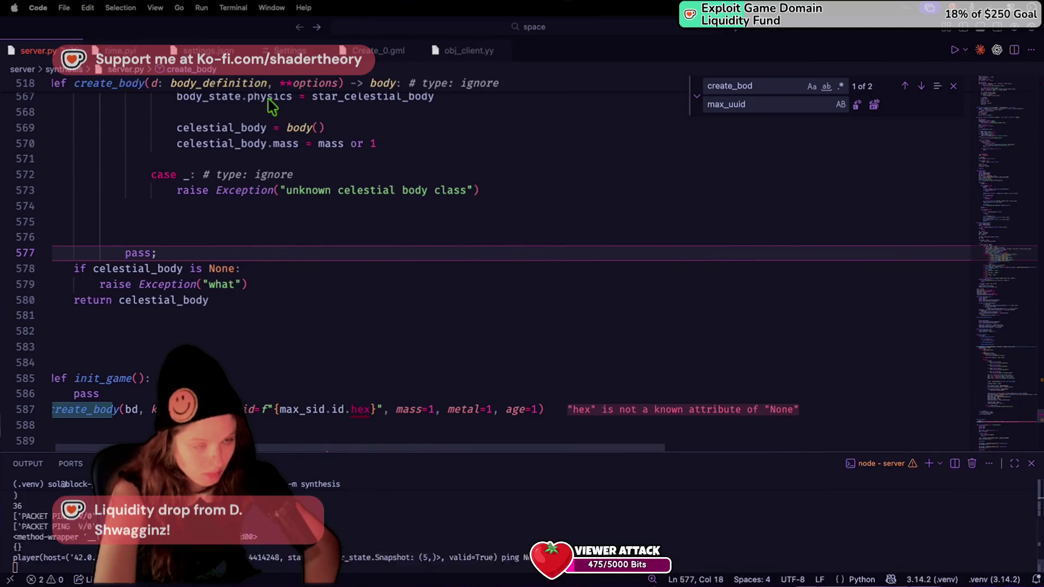
pyautogui.press('super+f')
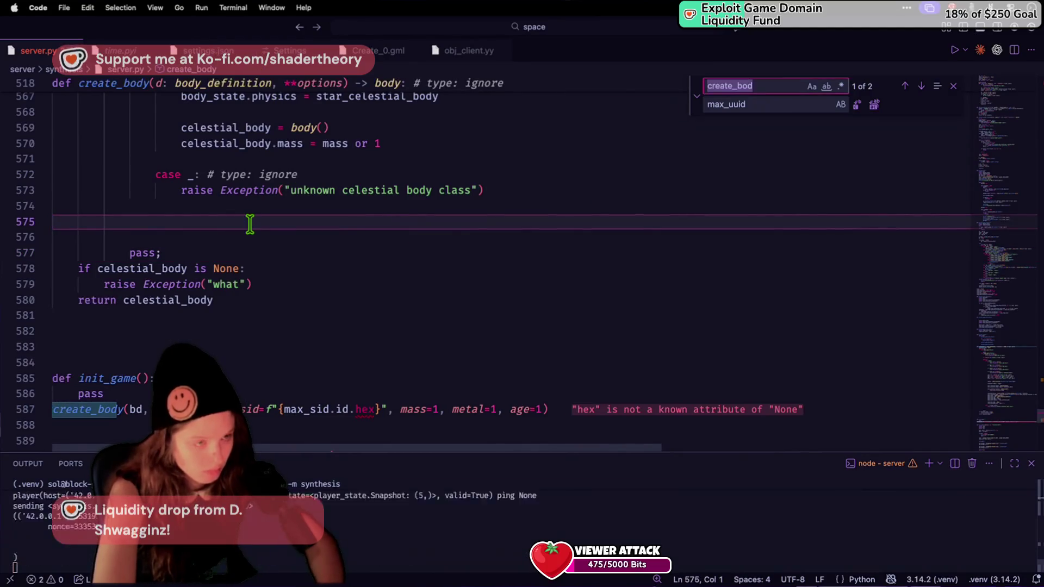
pyautogui.press('Return')
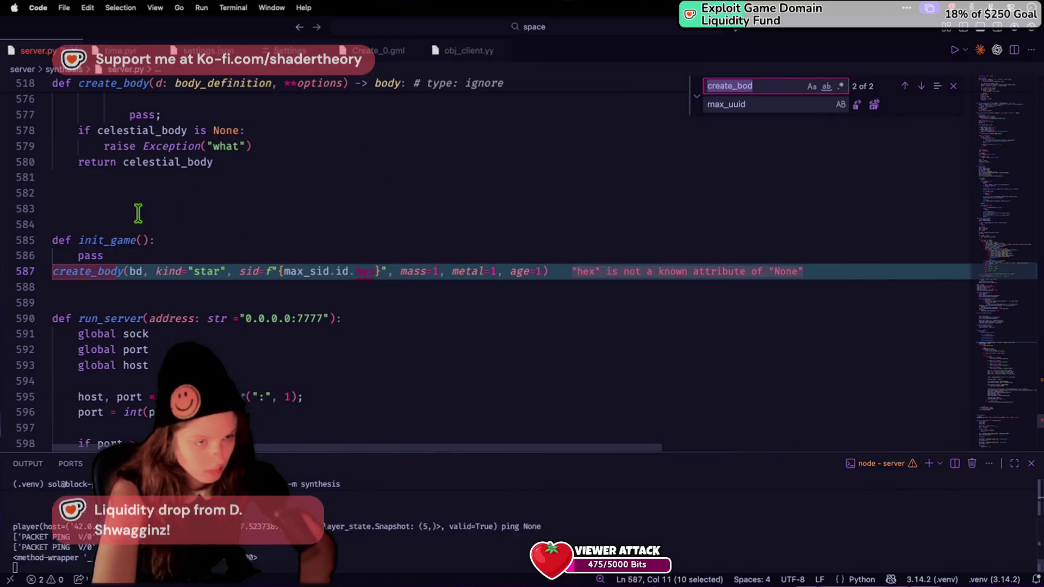
pyautogui.write('b')
pyautogui.press('super+z')
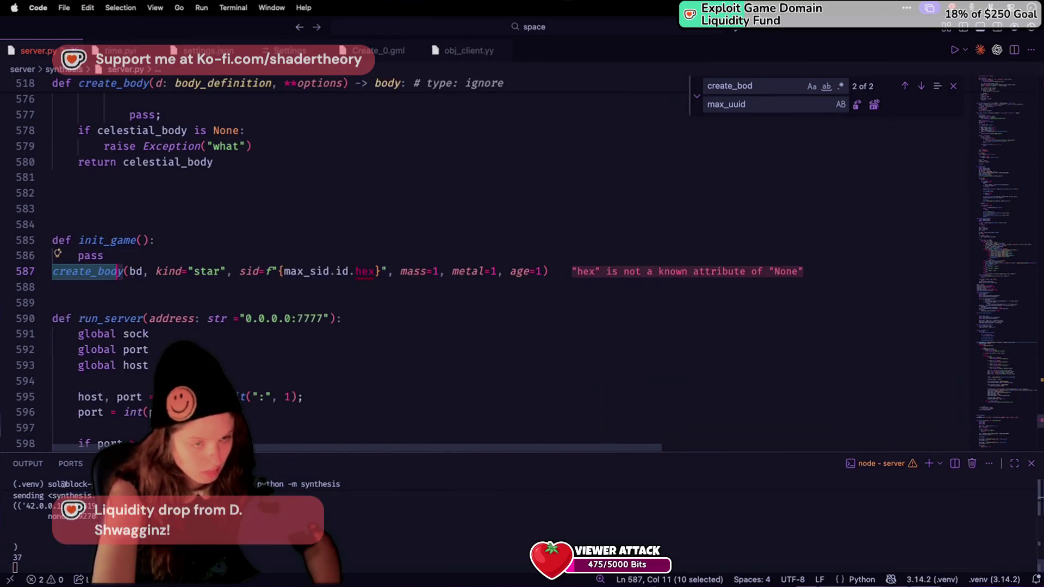
pyautogui.write('b =')
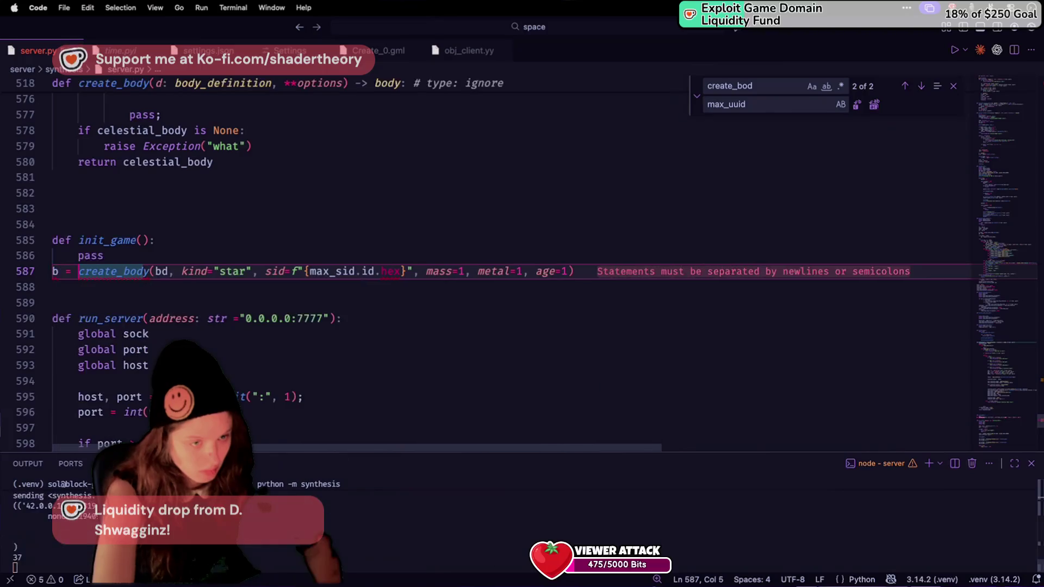
# Begin line 588 below it with 'solar[0'
pyautogui.press('Down')
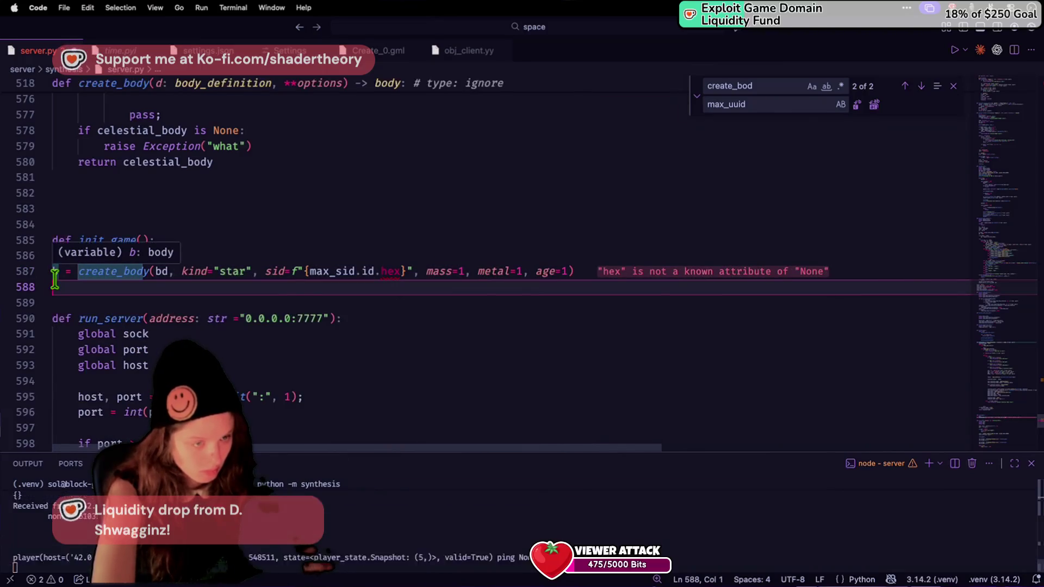
pyautogui.scroll(20, 55, 279)
pyautogui.scroll(20, 55, 278)
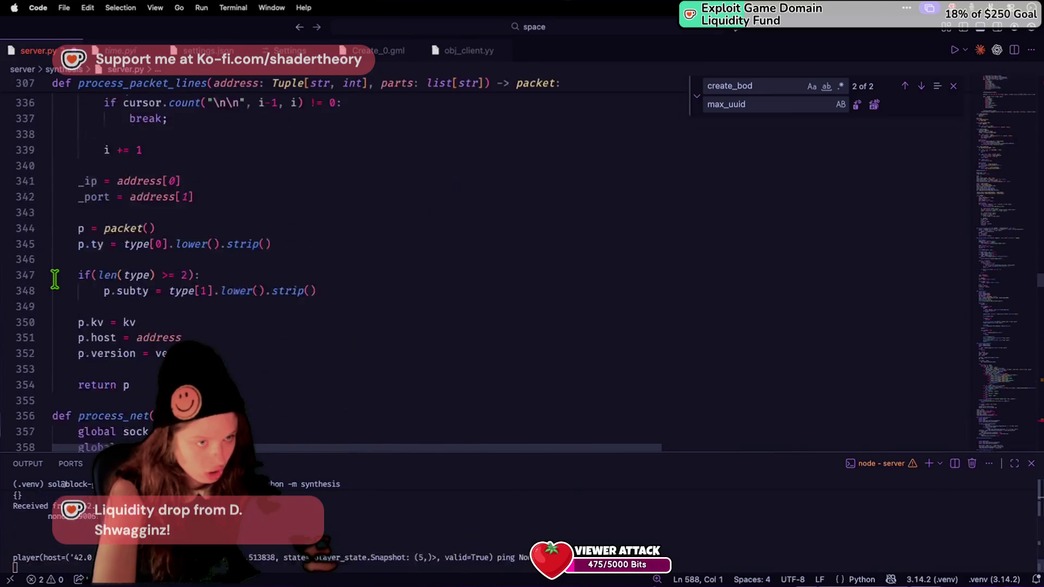
pyautogui.scroll(-2, 55, 278)
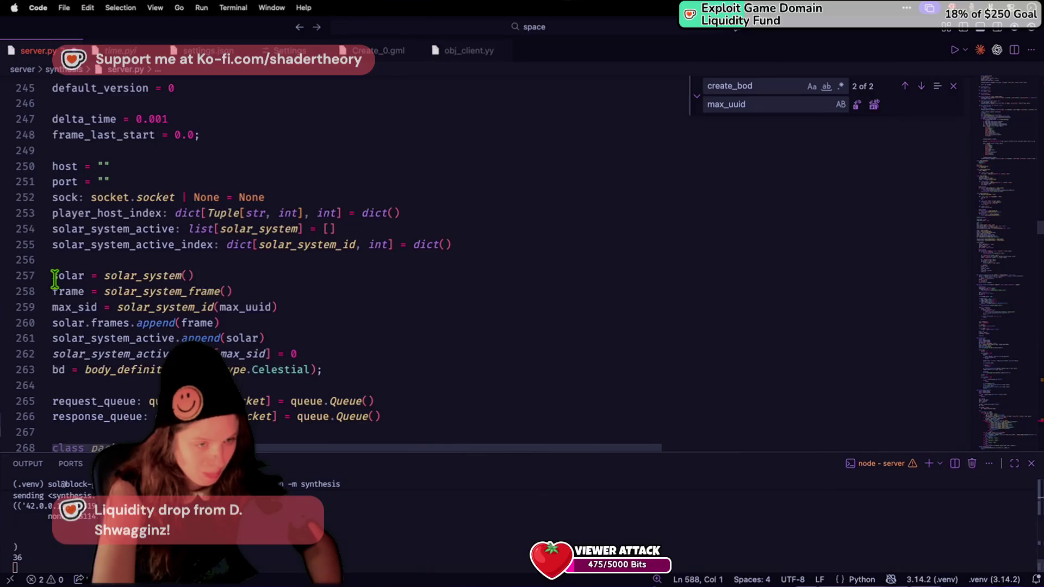
pyautogui.write('solar[0')
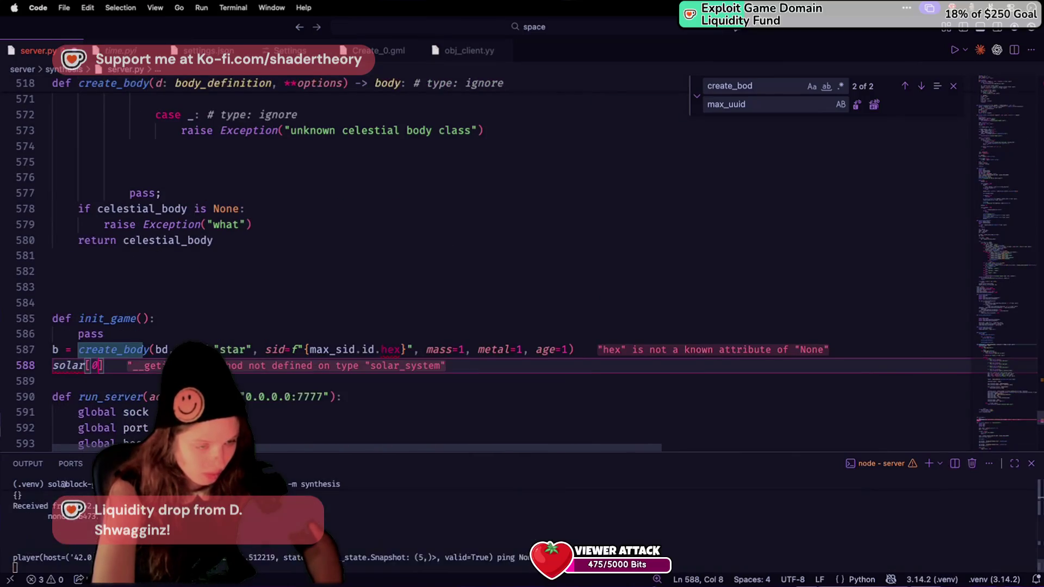
# Rewrite line 588 as solar_system_active_index[max_sid] = using autocomplete
pyautogui.press('BackSpace')
pyautogui.press('Delete')
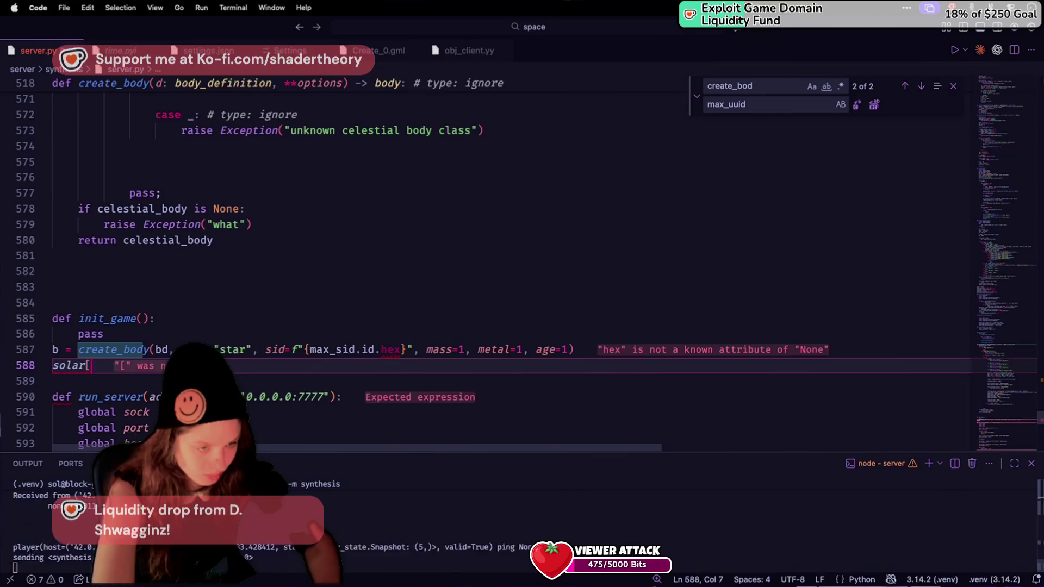
pyautogui.press('BackSpace')
pyautogui.write('_fr')
pyautogui.press('Tab')
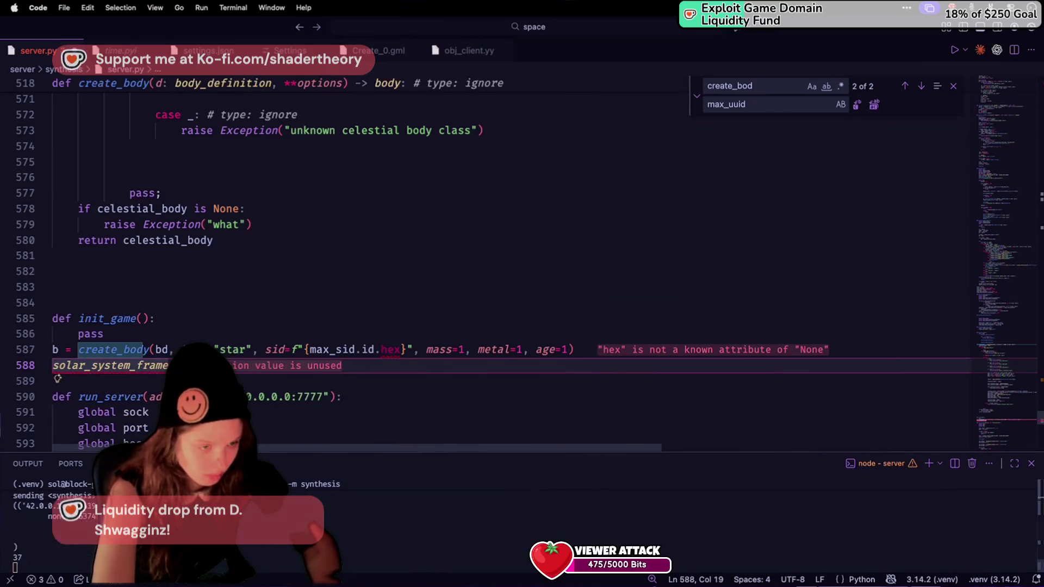
pyautogui.write('(')
pyautogui.press('BackSpace')
pyautogui.press('BackSpace')
pyautogui.press('BackSpace')
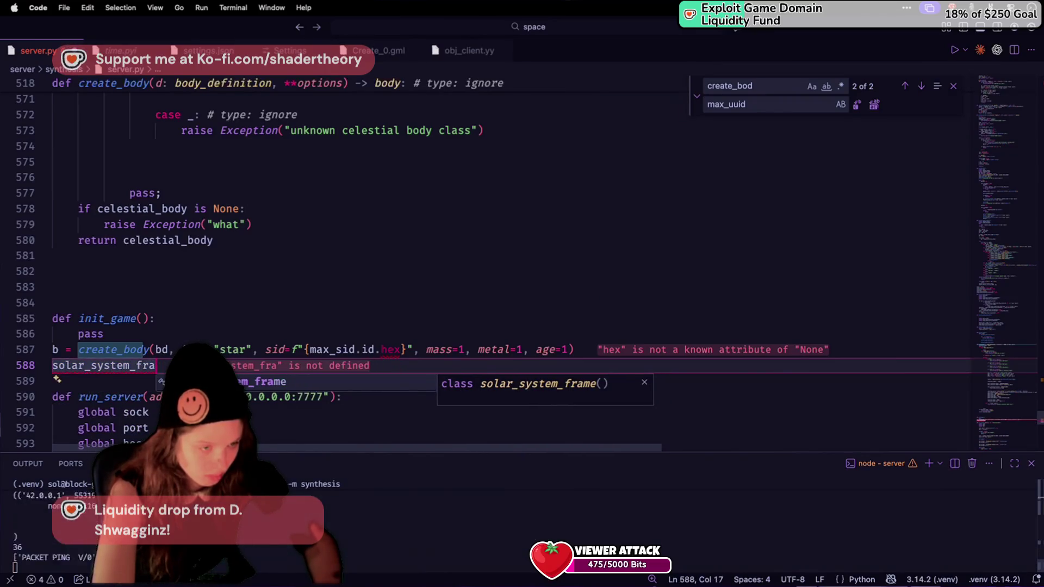
pyautogui.write('_active[')
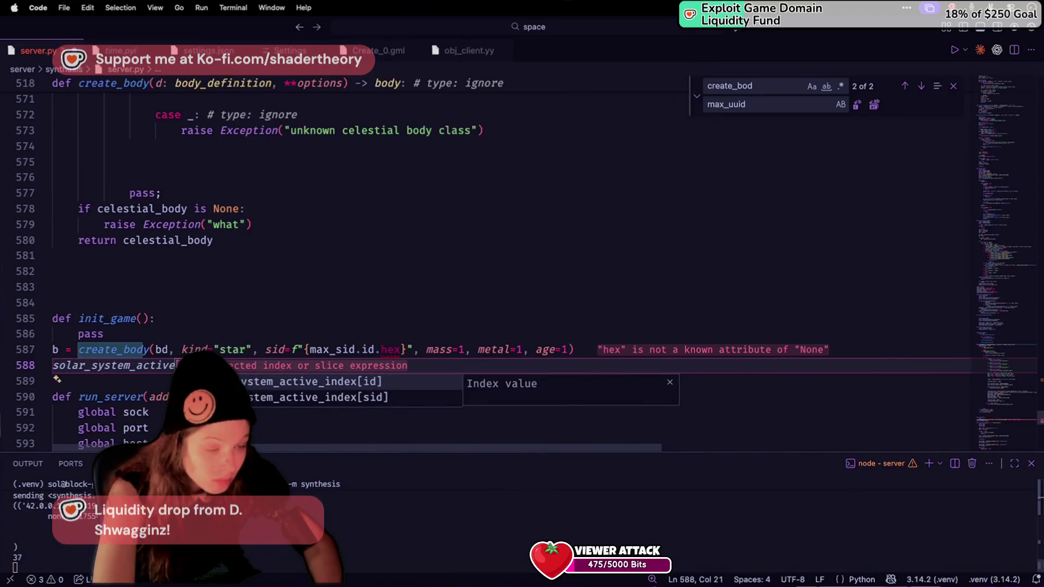
pyautogui.press('Tab')
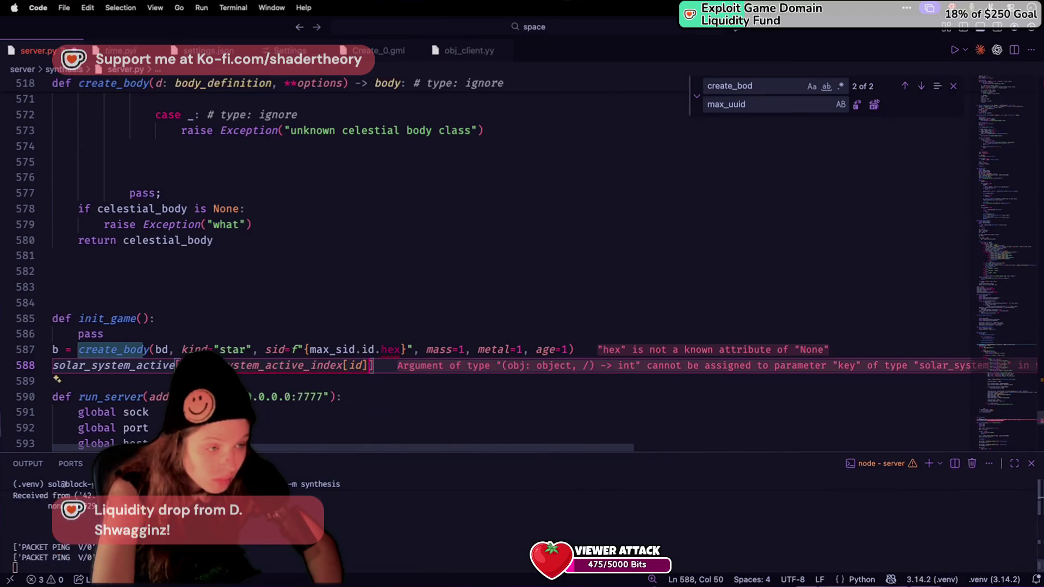
pyautogui.write('max_')
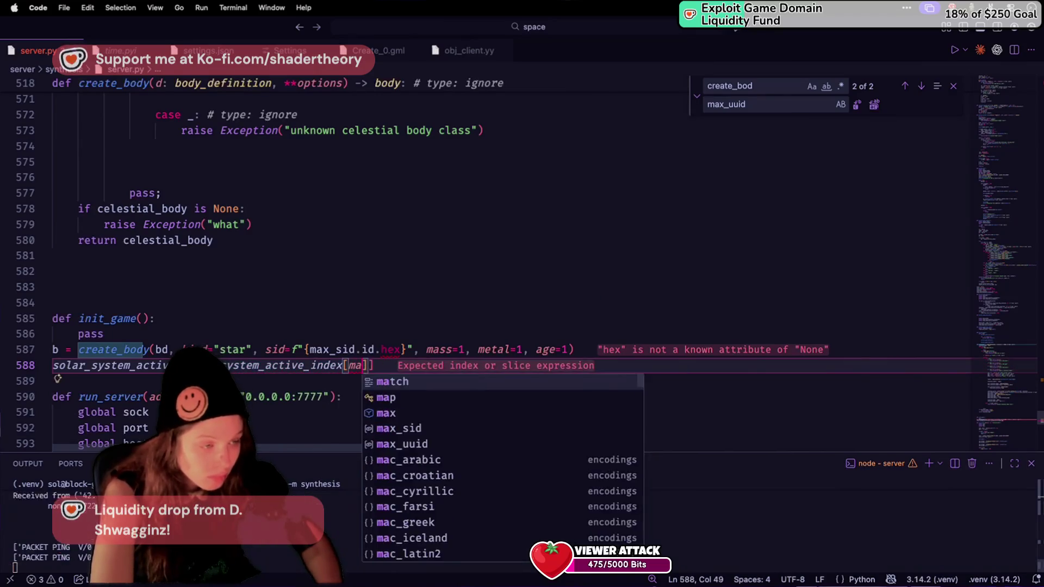
pyautogui.write('sid]]')
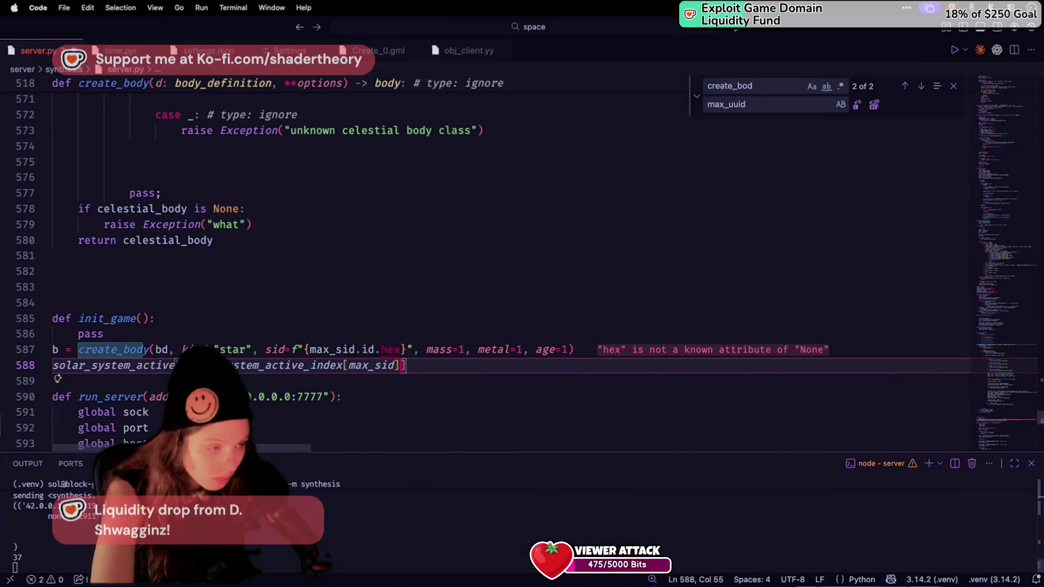
pyautogui.write('.')
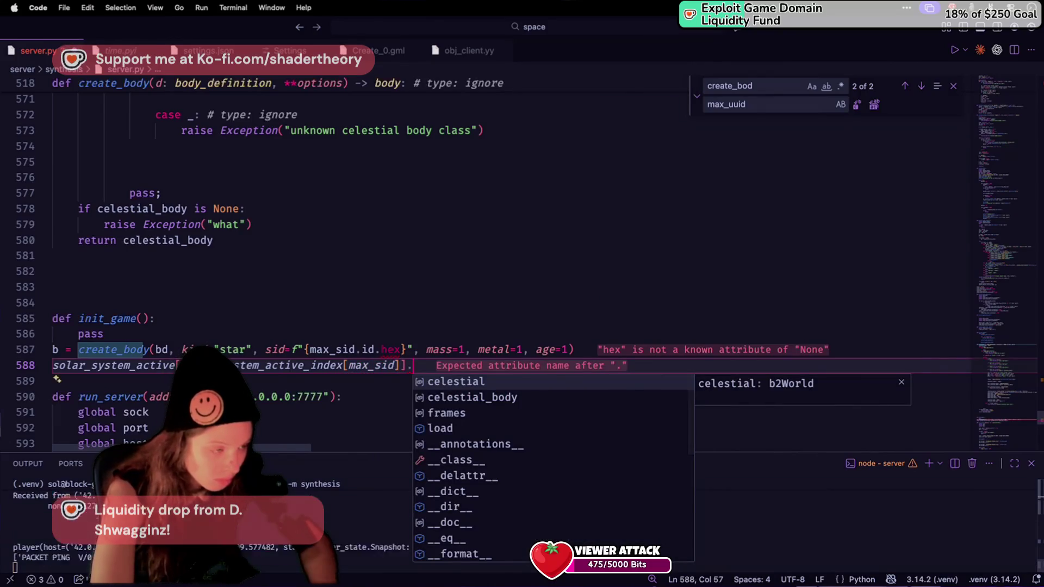
pyautogui.press('Down')
pyautogui.press('BackSpace')
pyautogui.write('=')
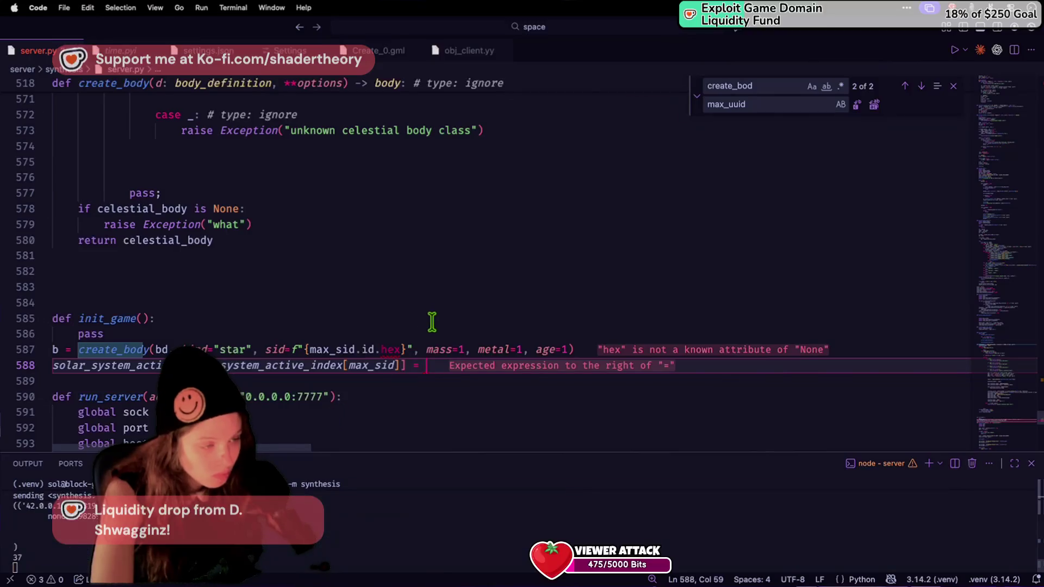
# Move the index lookup to line 589 as solar_system_active_index[max_sid] = 0
pyautogui.press('super+z')
pyautogui.press('super+z')
pyautogui.press('super+z')
pyautogui.click(323, 384)
pyautogui.write('solar_system_active_index[max_sid]')
pyautogui.write('0')
pyautogui.press('Up')
pyautogui.write('0')
# Replace line 588's assignment with .append(b) and save server.py
pyautogui.click(276, 334)
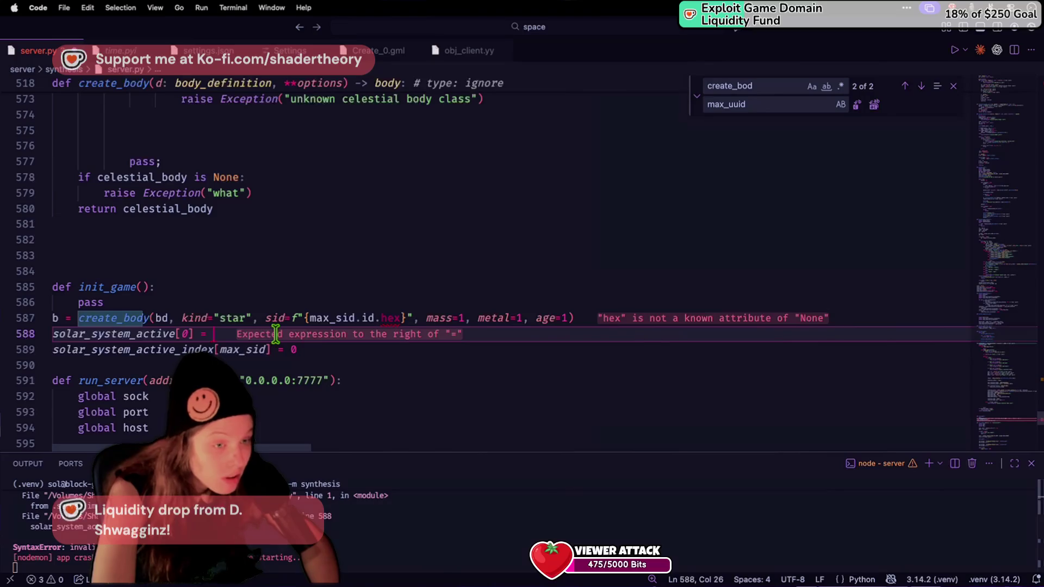
pyautogui.press('BackSpace')
pyautogui.press('BackSpace')
pyautogui.press('BackSpace')
pyautogui.write('.append(b')
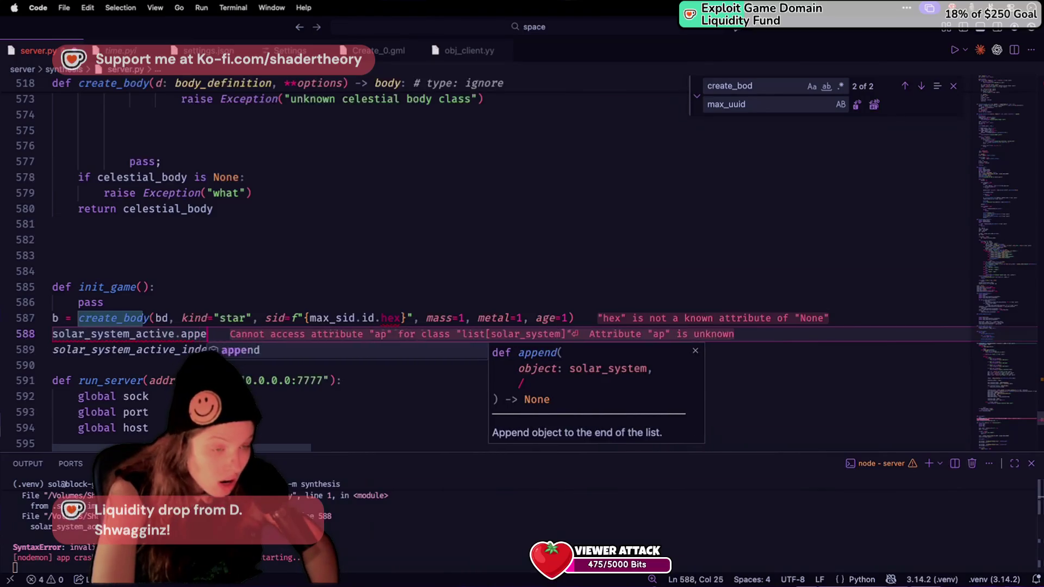
pyautogui.hotkey('ctrl', 's')
# Reselect the append call on line 588 and retype it with the append completion
pyautogui.click(269, 271)
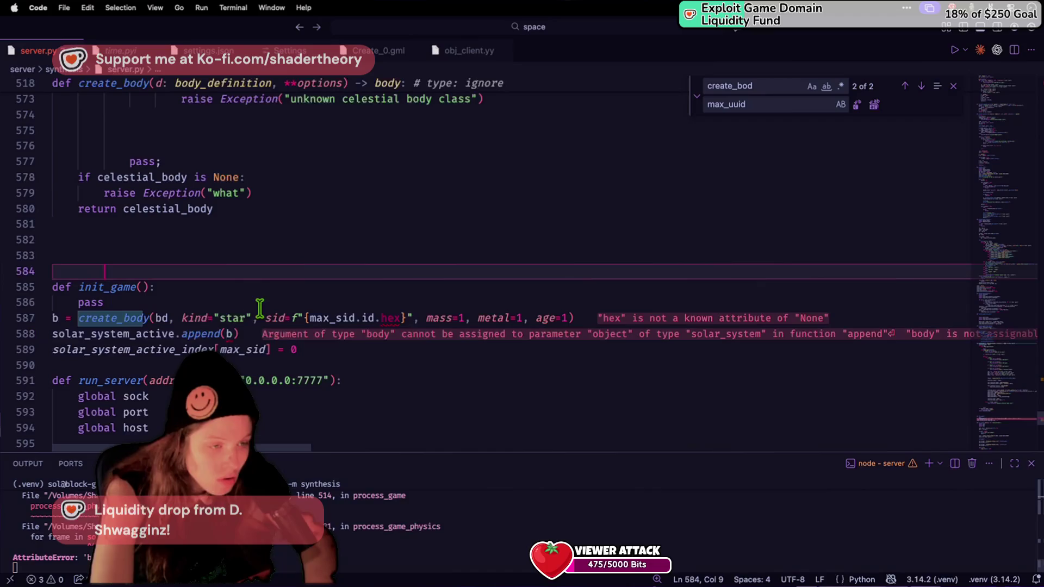
pyautogui.click(227, 334)
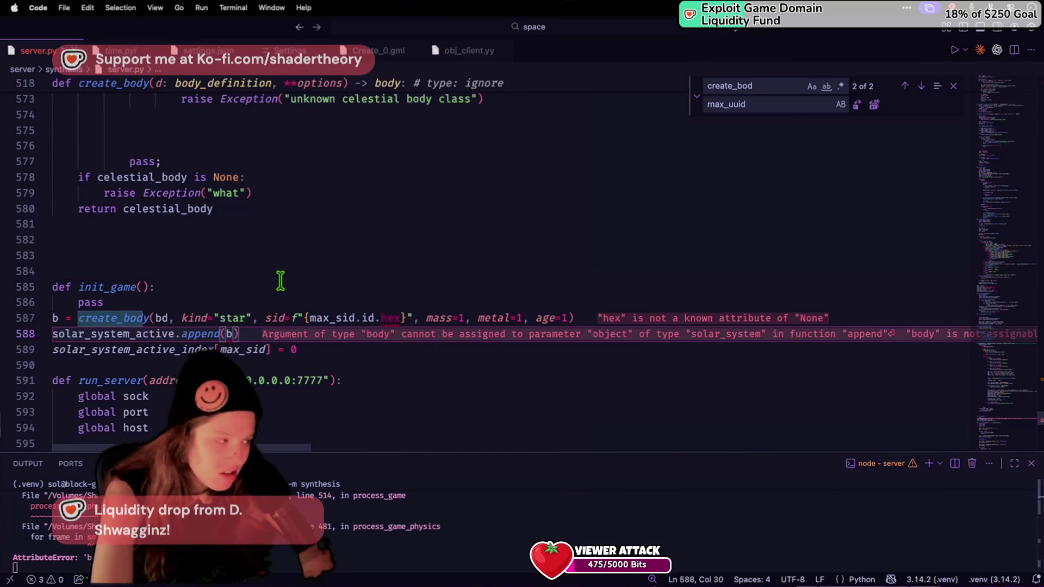
pyautogui.moveTo(257, 336); pyautogui.dragTo(181, 333)
pyautogui.write('.app')
pyautogui.press('Tab')
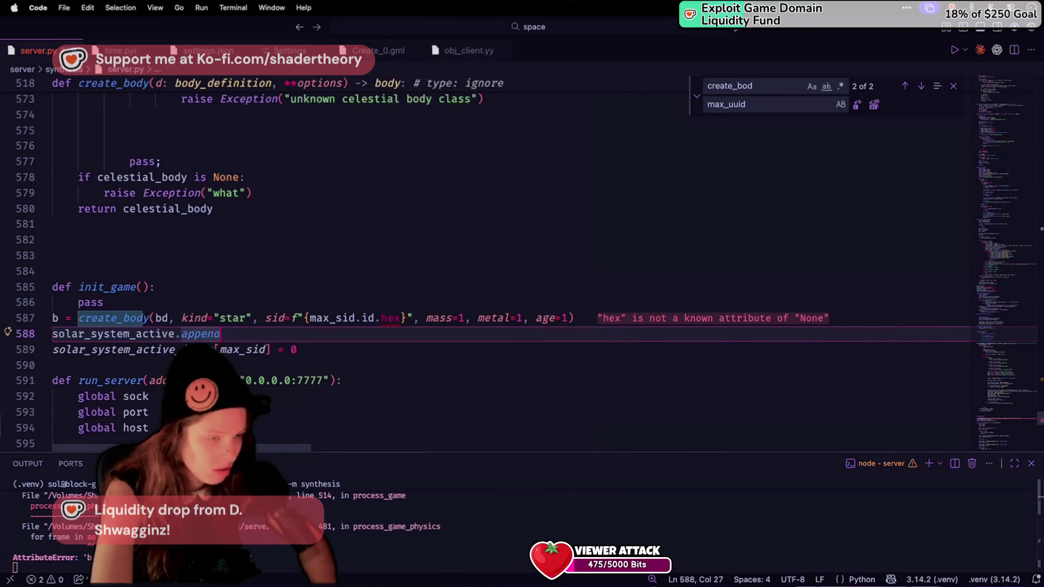
pyautogui.press('BackSpace')
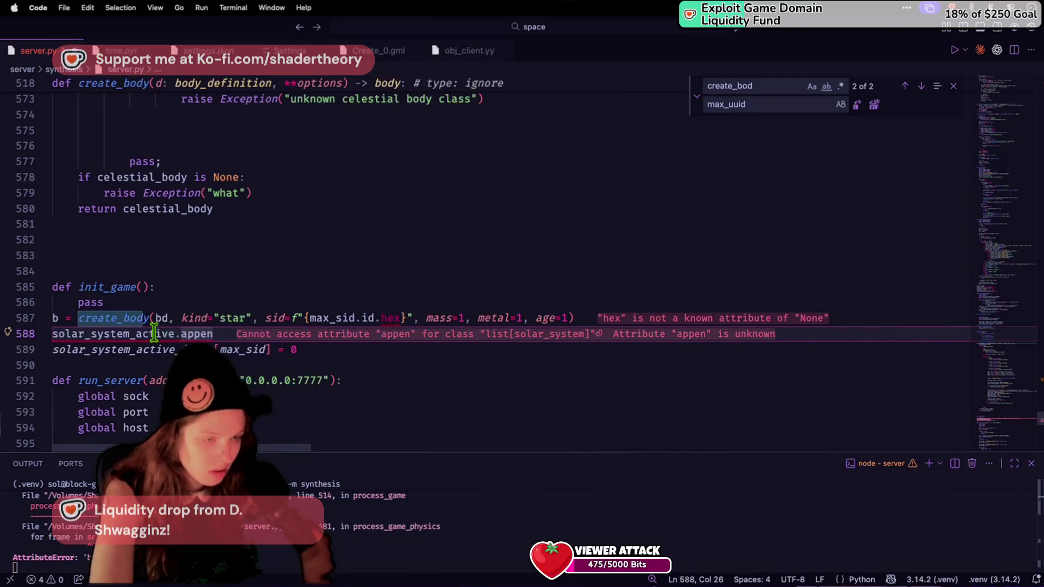
# Change line 588's target to solar_system_active[0]
pyautogui.doubleClick(101, 339)
pyautogui.write('body_')
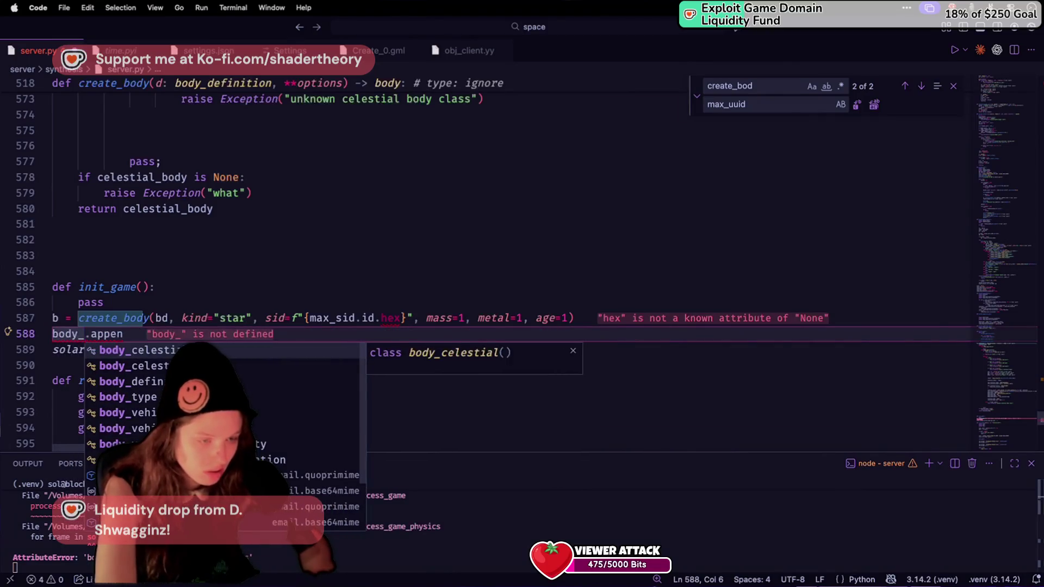
pyautogui.press('BackSpace')
pyautogui.press('BackSpace')
pyautogui.press('BackSpace')
pyautogui.write('solar_s')
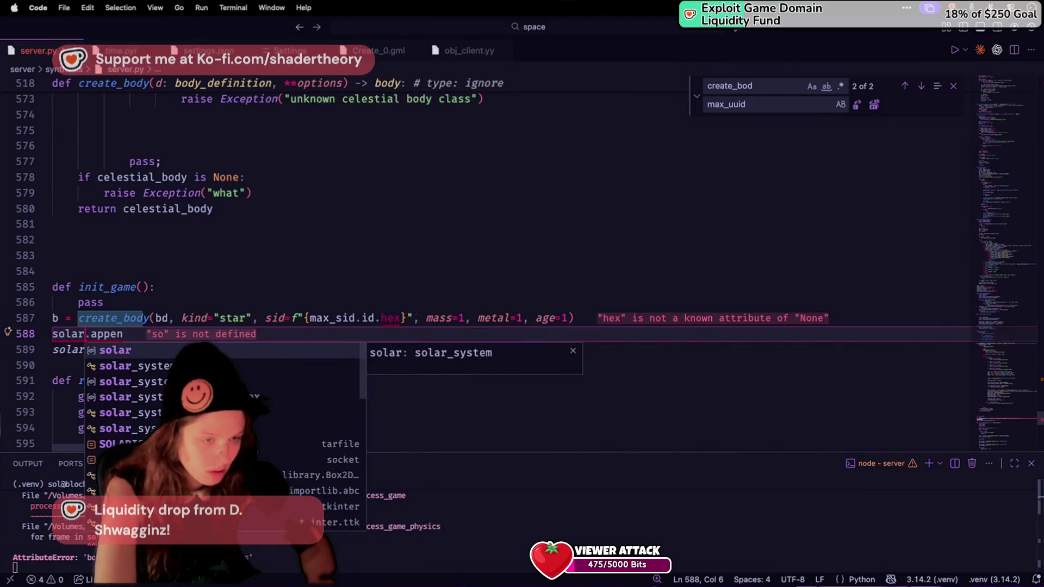
pyautogui.press('Down')
pyautogui.press('Return')
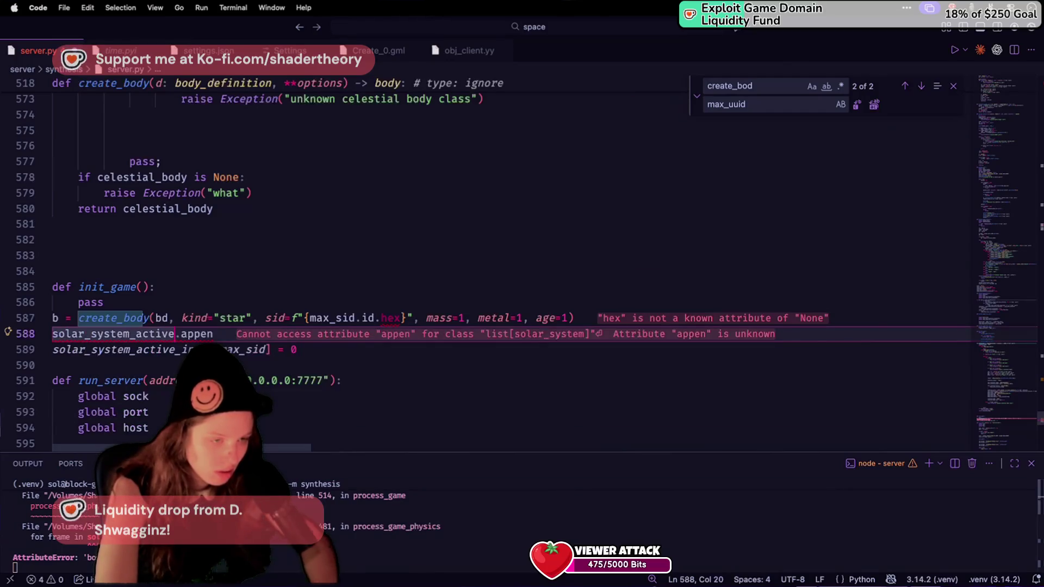
pyautogui.press('BackSpace')
pyautogui.press('BackSpace')
pyautogui.press('BackSpace')
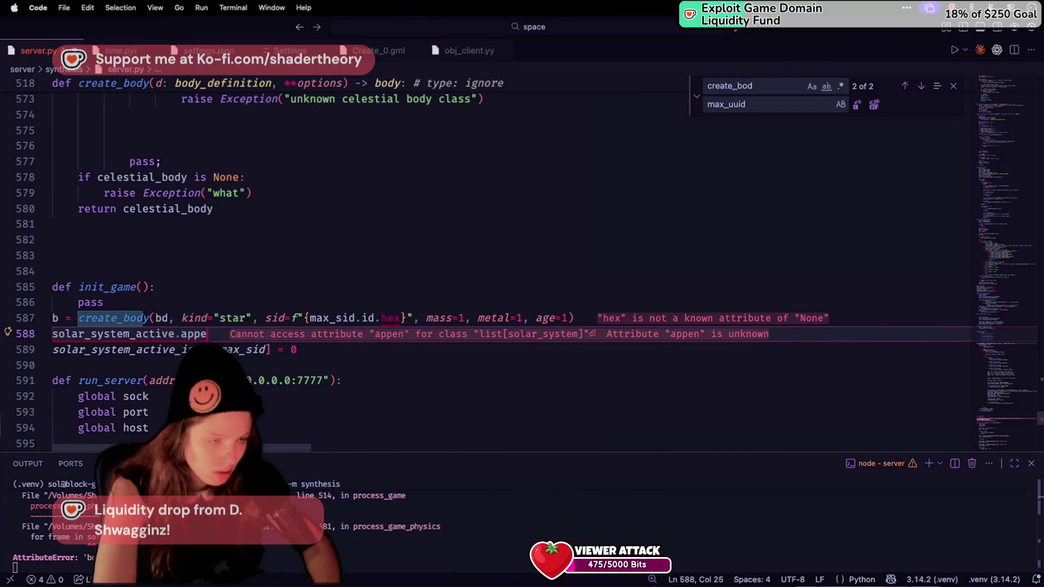
pyautogui.write('[0')
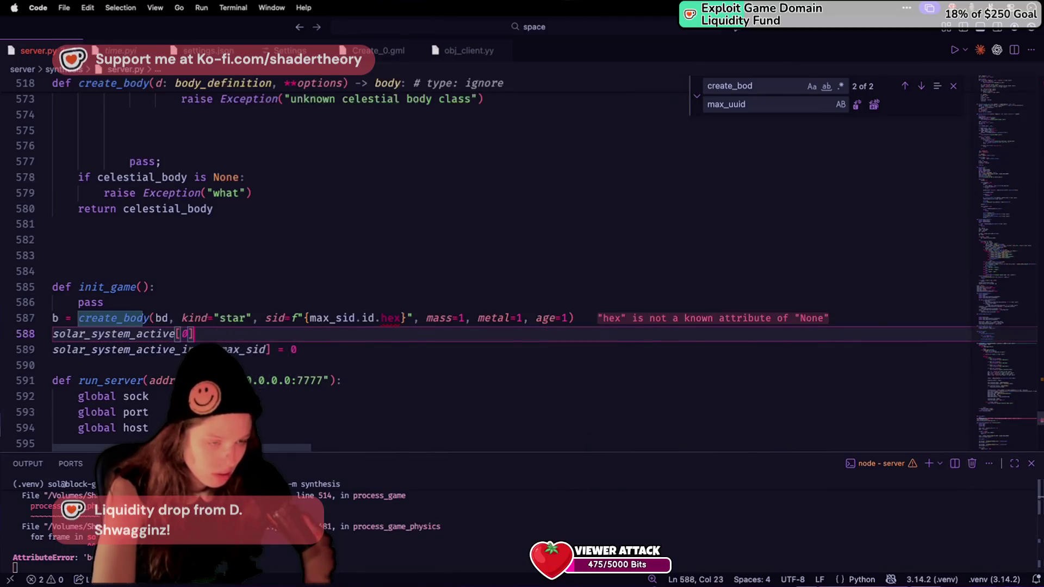
pyautogui.write('].')
# Finish line 588 as solar_system_active[0].celestial_body.append(b)
pyautogui.press('Down')
pyautogui.press('Down')
pyautogui.press('Up')
pyautogui.press('Up')
pyautogui.press('Down')
pyautogui.press('Down')
pyautogui.press('Up')
pyautogui.press('Down')
pyautogui.press('Up')
pyautogui.press('Up')
pyautogui.press('Down')
pyautogui.press('Return')
pyautogui.write('.app')
pyautogui.press('Return')
pyautogui.write('(b)')
pyautogui.click(123, 224)
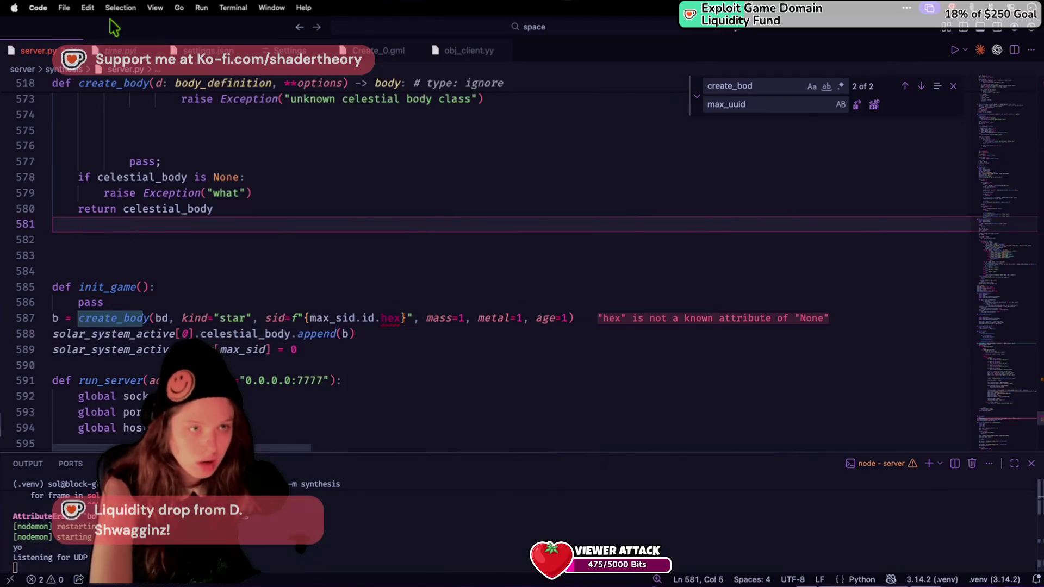
pyautogui.press('super+Tab')
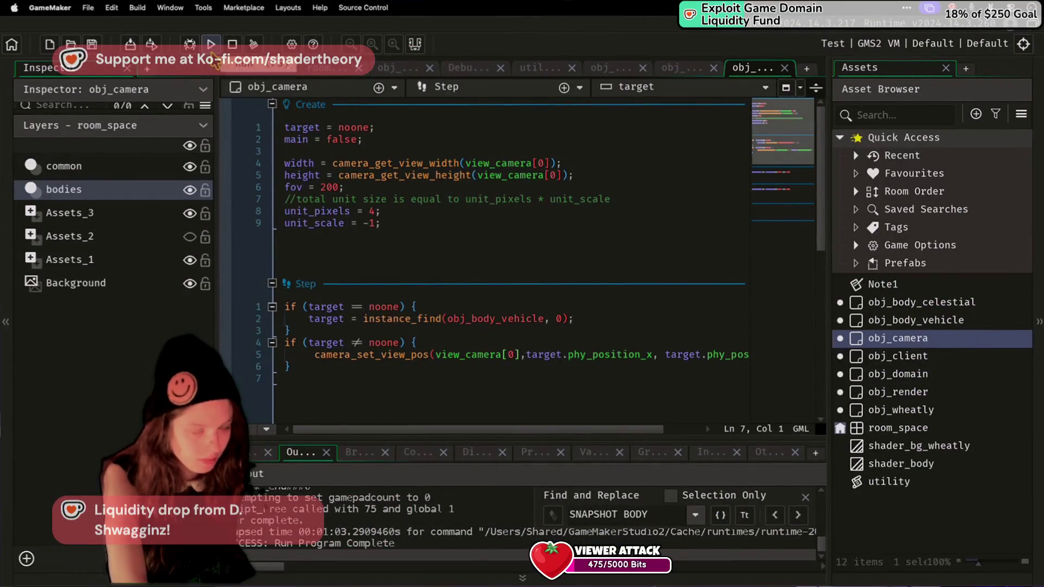
# Scroll through obj_camera's Create, Step and mouse-wheel events, then return to server.py line 590
pyautogui.hotkey('ctrl', 'Right')
pyautogui.hotkey('ctrl', 'Left')
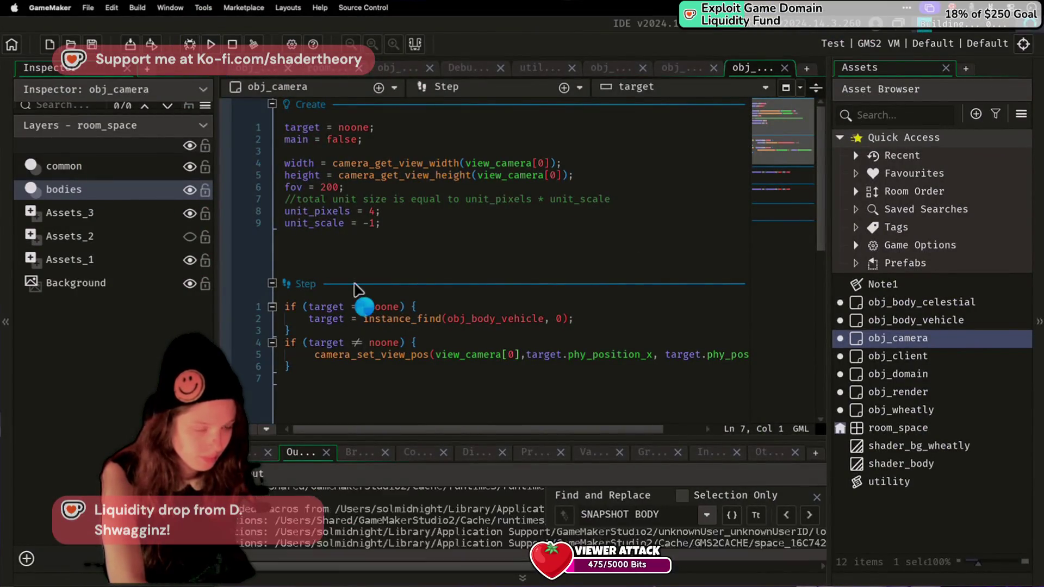
pyautogui.moveTo(371, 323)
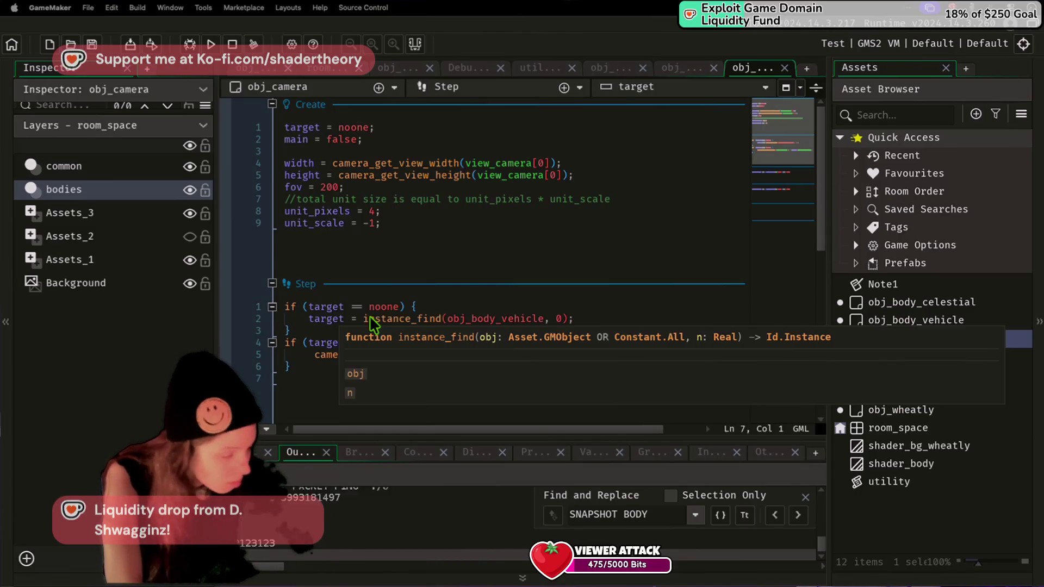
pyautogui.scroll(-5, 370, 323)
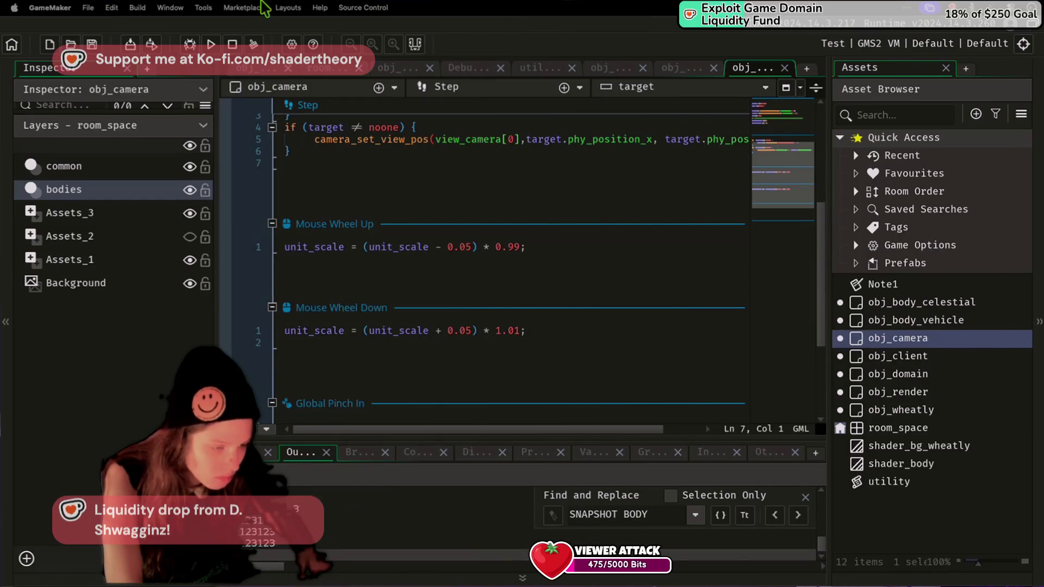
pyautogui.press('super+Tab')
pyautogui.click(438, 361)
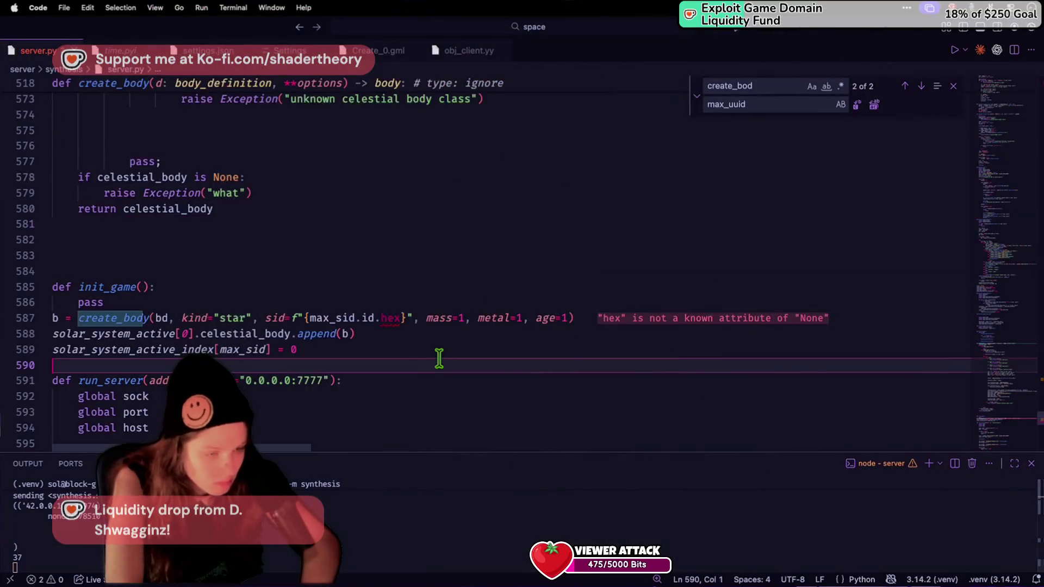
# Search the server's terminal log for 'SNAPSHOT BODY' and step back to an earlier match
pyautogui.click(388, 538)
pyautogui.press('super+f')
pyautogui.write('S')
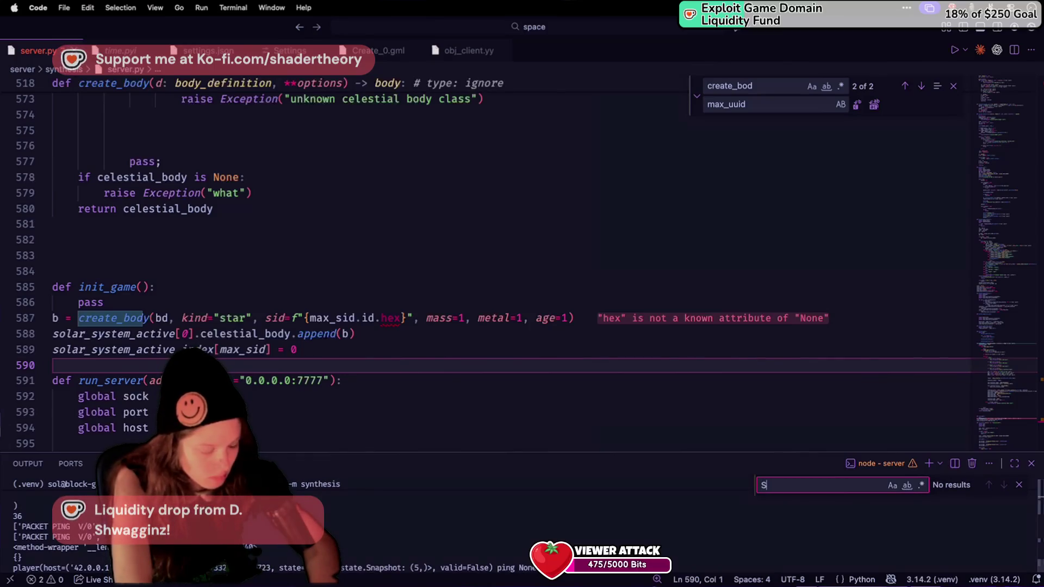
pyautogui.write('NAPSHOT BODY')
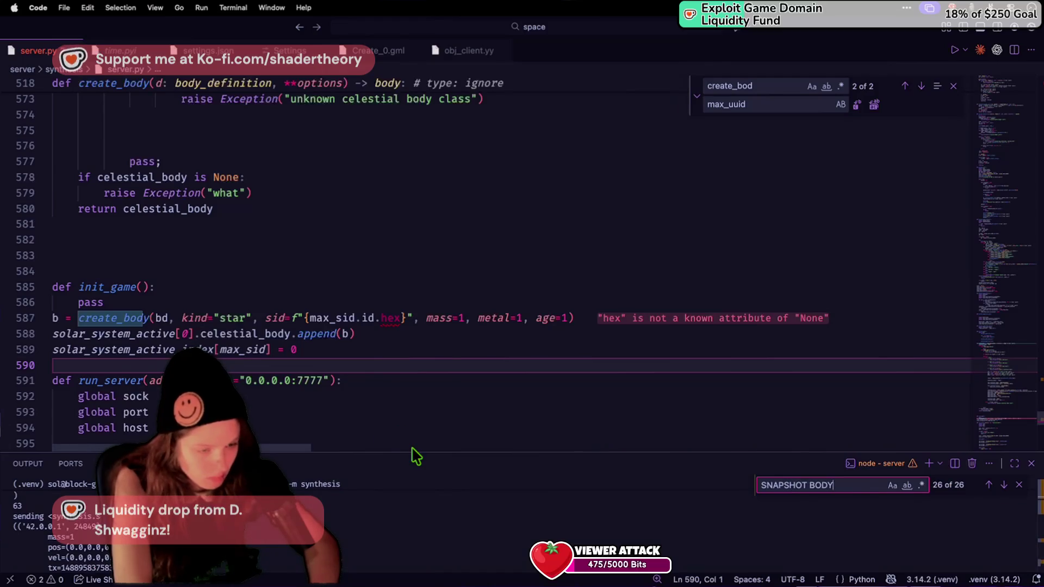
pyautogui.hotkey('shift', 'Return')
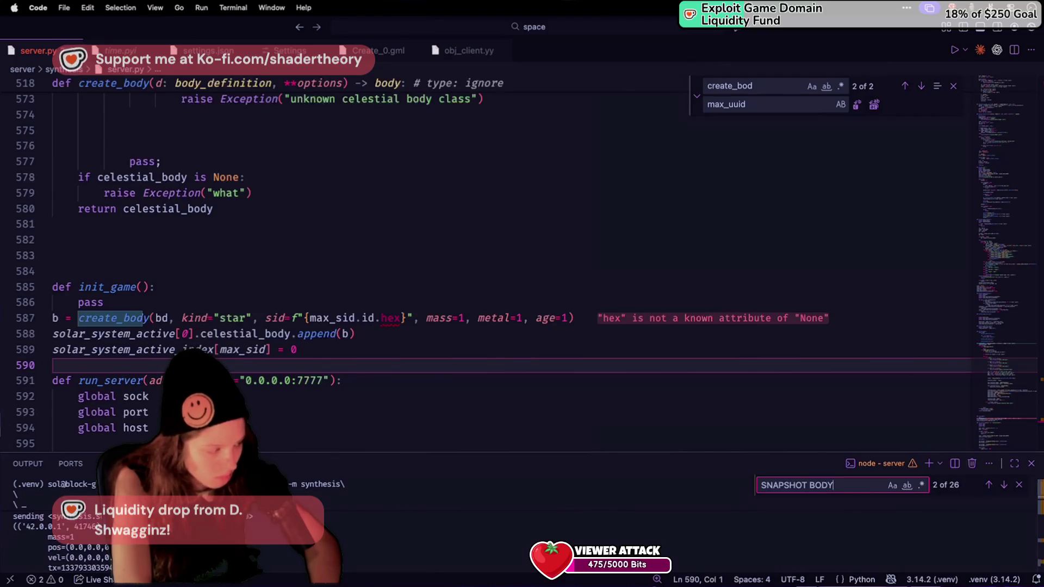
pyautogui.click(137, 333)
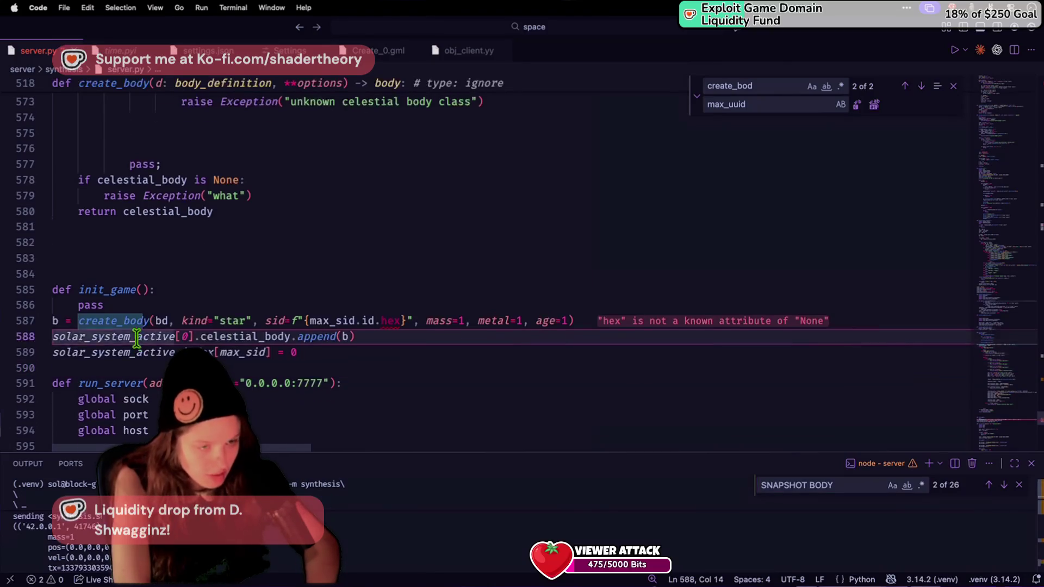
# Search server.py for 'full_snap' to reach the full_snapshot definition
pyautogui.scroll(1, 429, 417)
pyautogui.scroll(15, 424, 400)
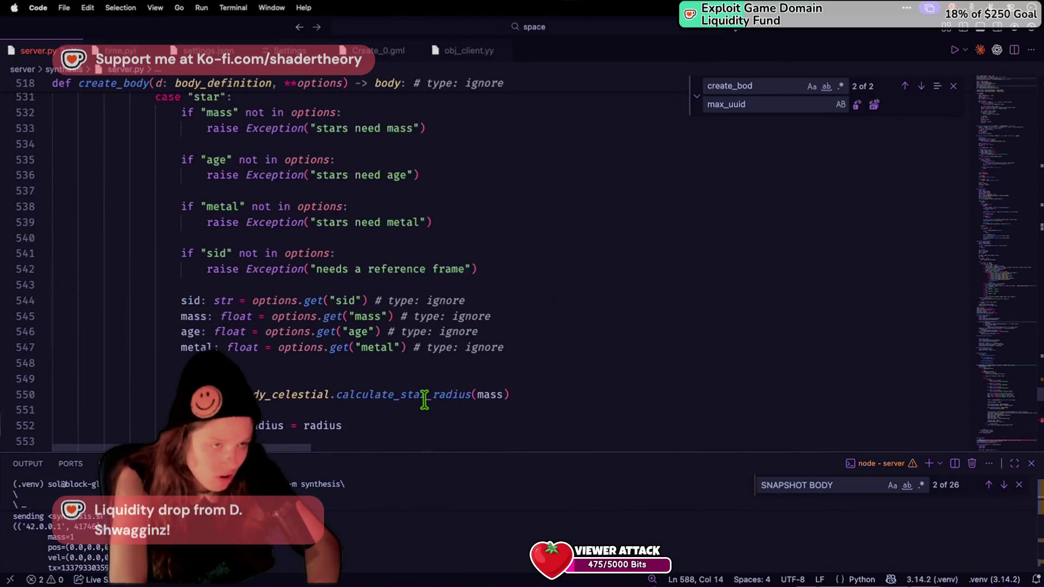
pyautogui.scroll(-5, 424, 400)
pyautogui.scroll(5, 424, 400)
pyautogui.scroll(20, 424, 400)
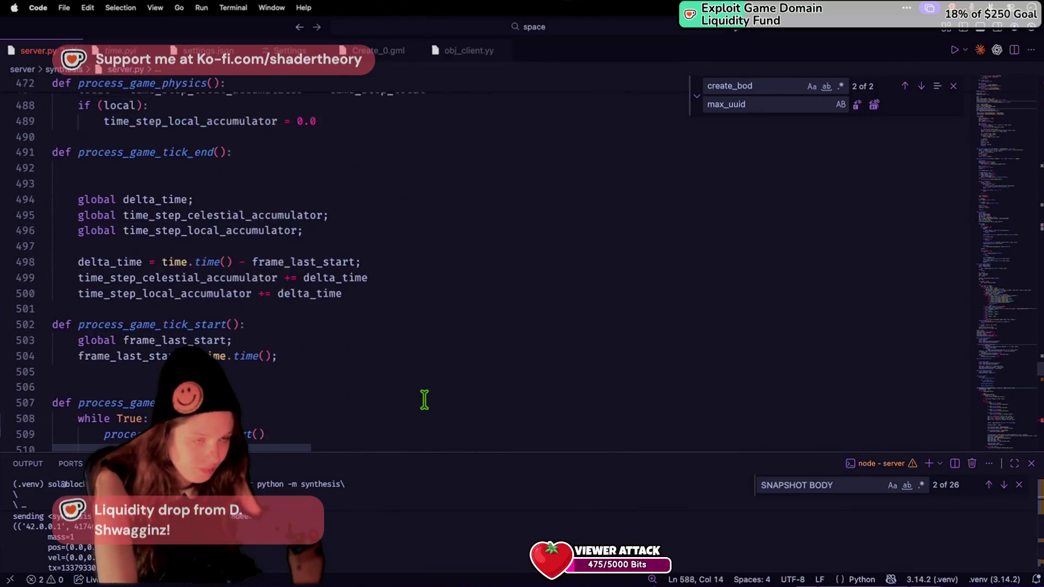
pyautogui.scroll(4, 424, 400)
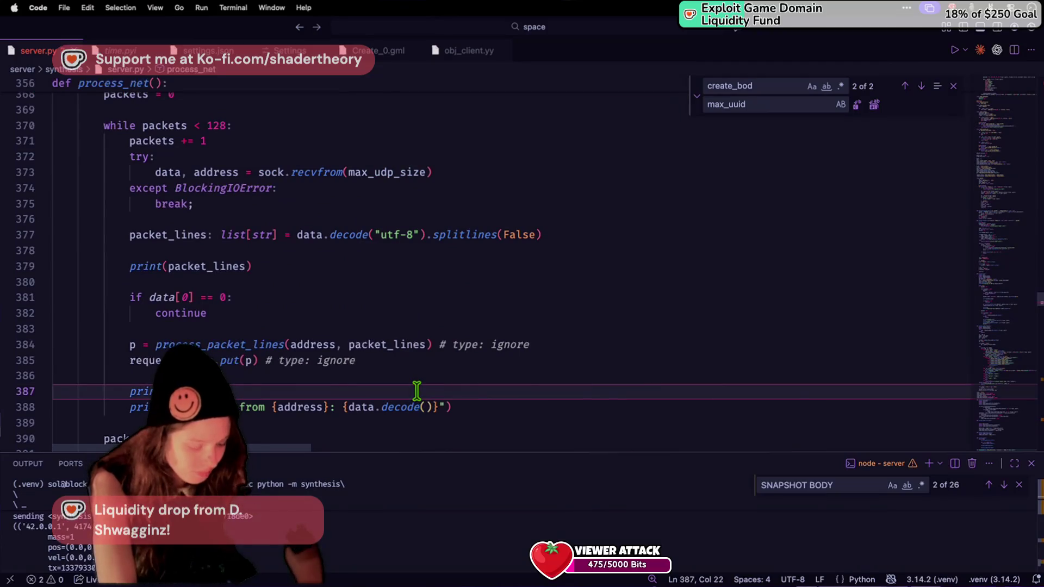
pyautogui.press('super+f')
pyautogui.write('full_snap')
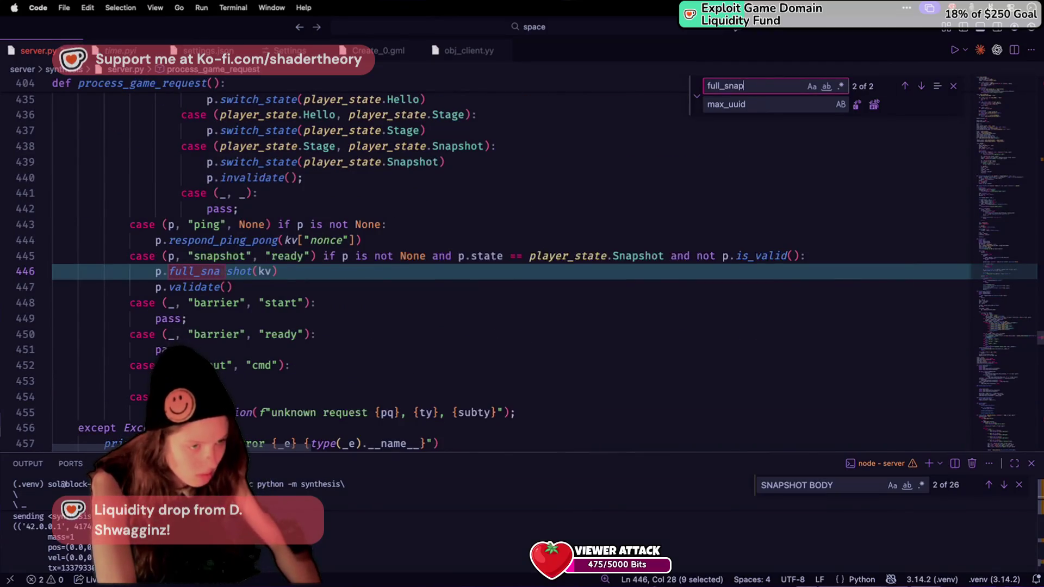
pyautogui.press('Return')
pyautogui.scroll(-3, 416, 393)
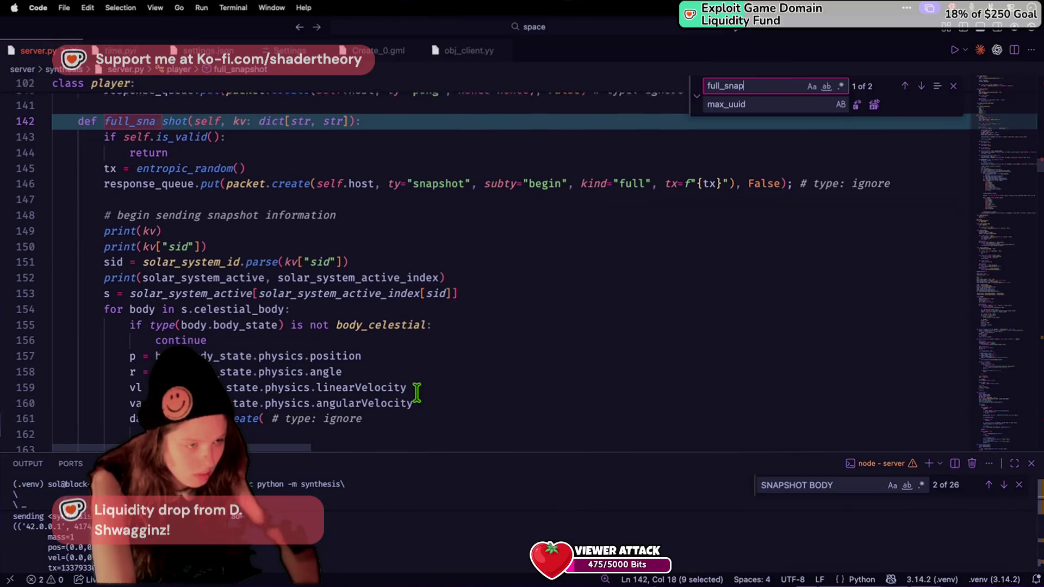
pyautogui.scroll(-1, 416, 392)
pyautogui.click(416, 392)
# Search again to locate the full_snapshot call in process_game_request
pyautogui.press('super+f')
pyautogui.write('s')
pyautogui.press('BackSpace')
pyautogui.write('s')
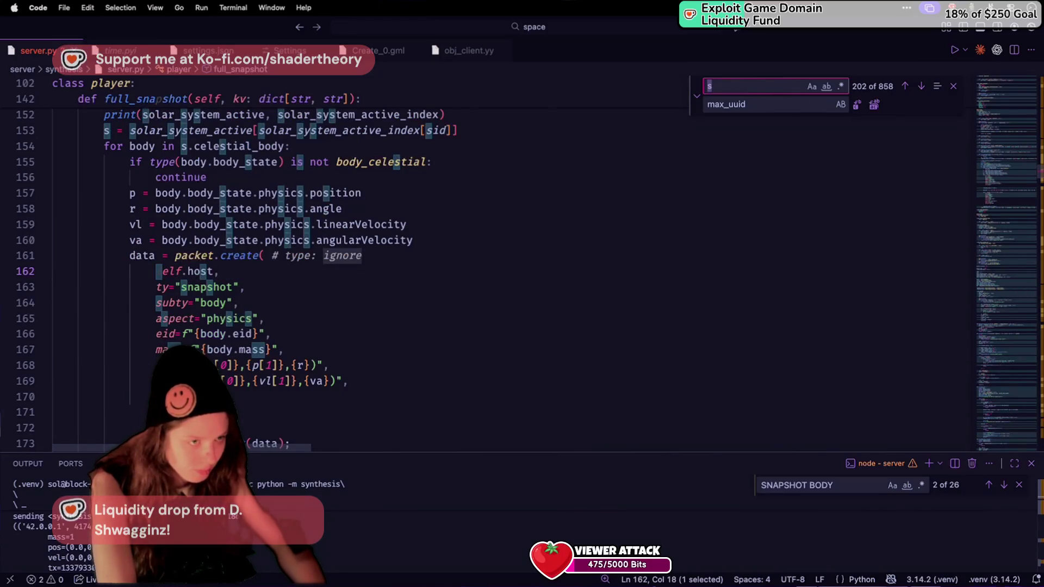
pyautogui.scroll(3, 416, 389)
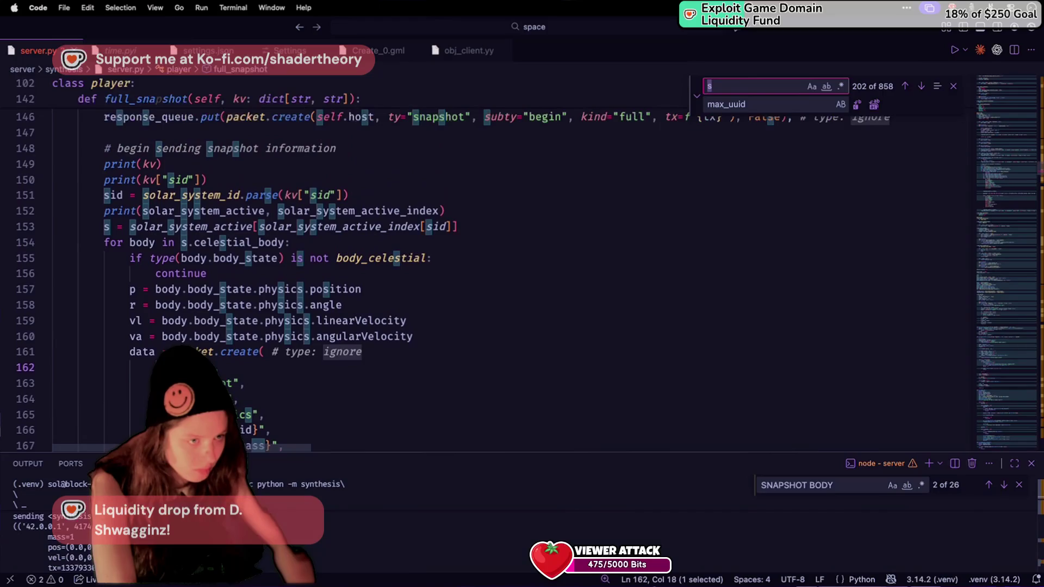
pyautogui.scroll(5, 427, 314)
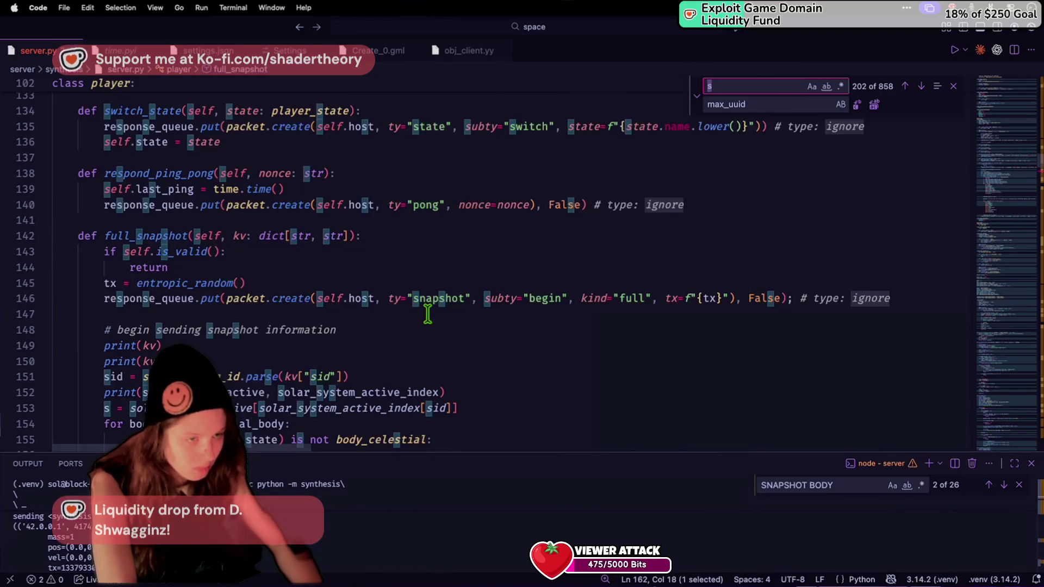
pyautogui.write('full')
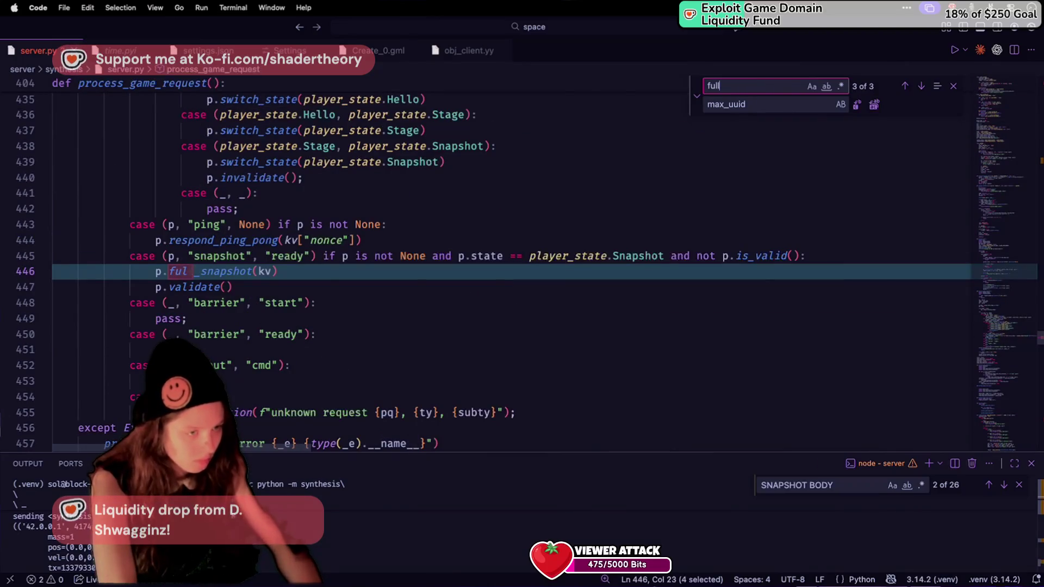
pyautogui.press('super+Tab')
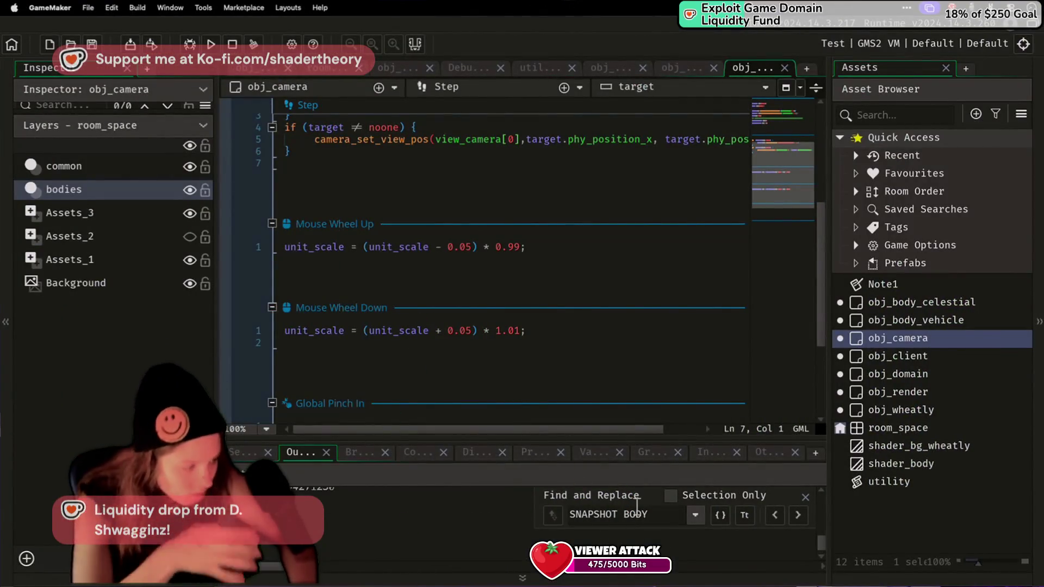
# Search GameMaker's output for 'SNAPSHOT READY', then 'SNAPSHOT END', then just 'SNAPSHOT'
pyautogui.doubleClick(635, 513)
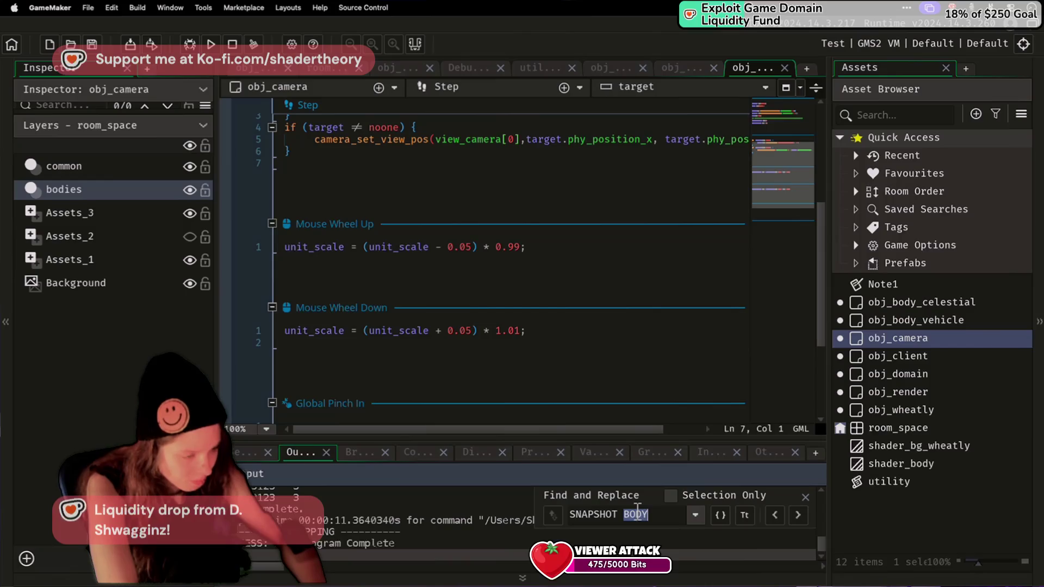
pyautogui.write('READ')
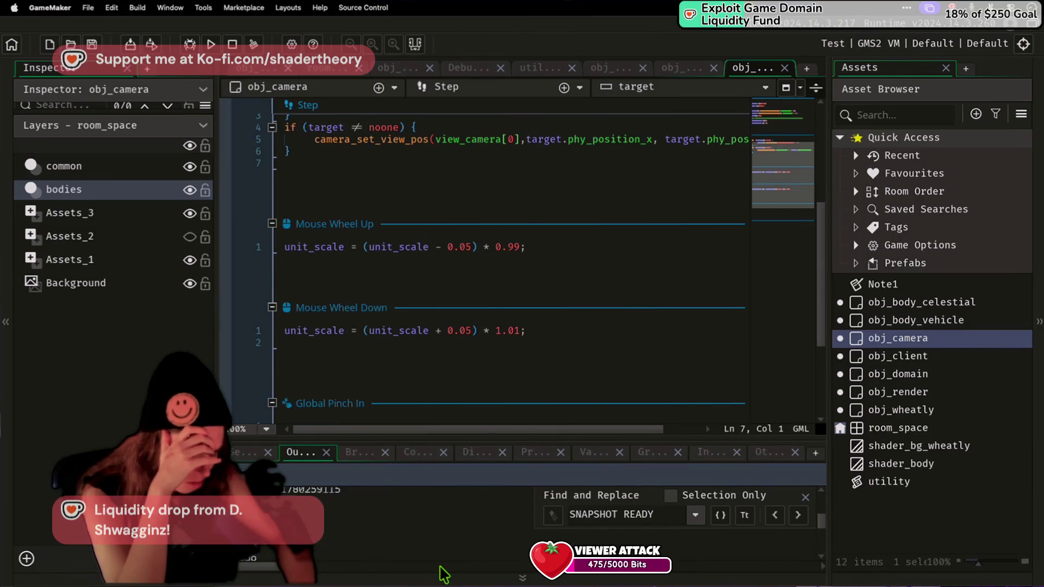
pyautogui.press('BackSpace')
pyautogui.press('BackSpace')
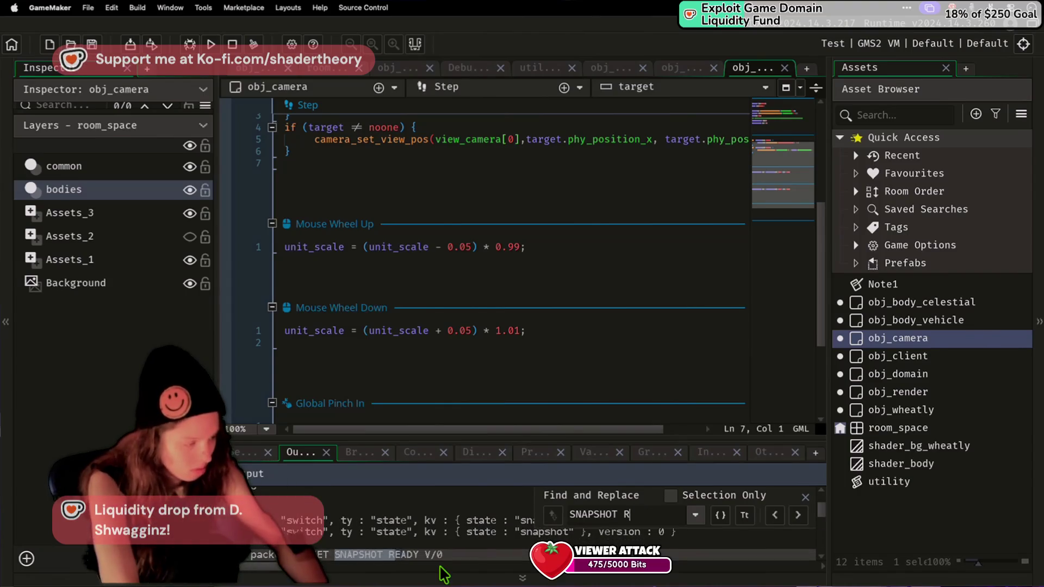
pyautogui.press('BackSpace')
pyautogui.write('END')
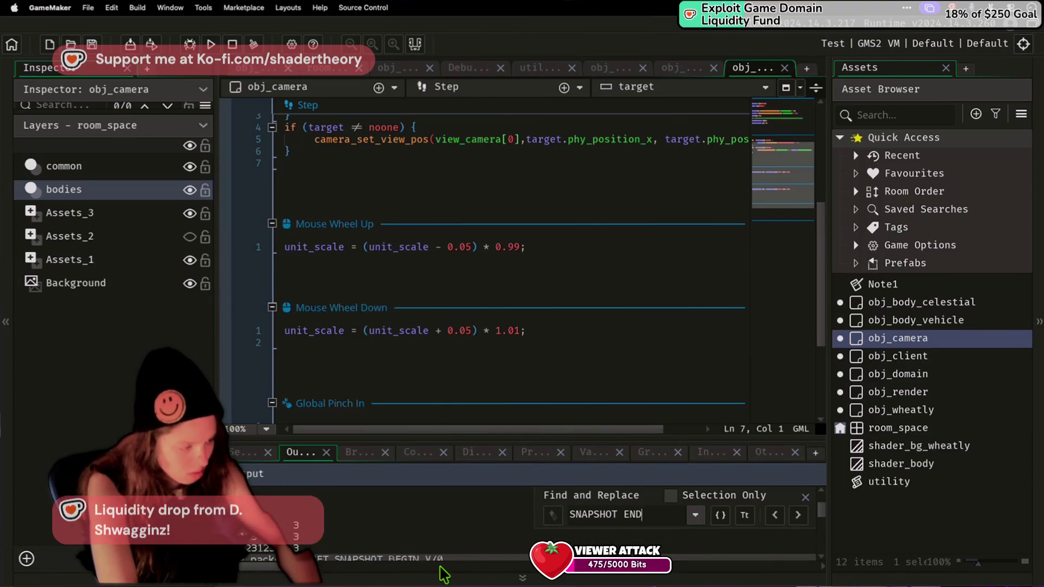
pyautogui.press('BackSpace')
pyautogui.press('BackSpace')
pyautogui.press('BackSpace')
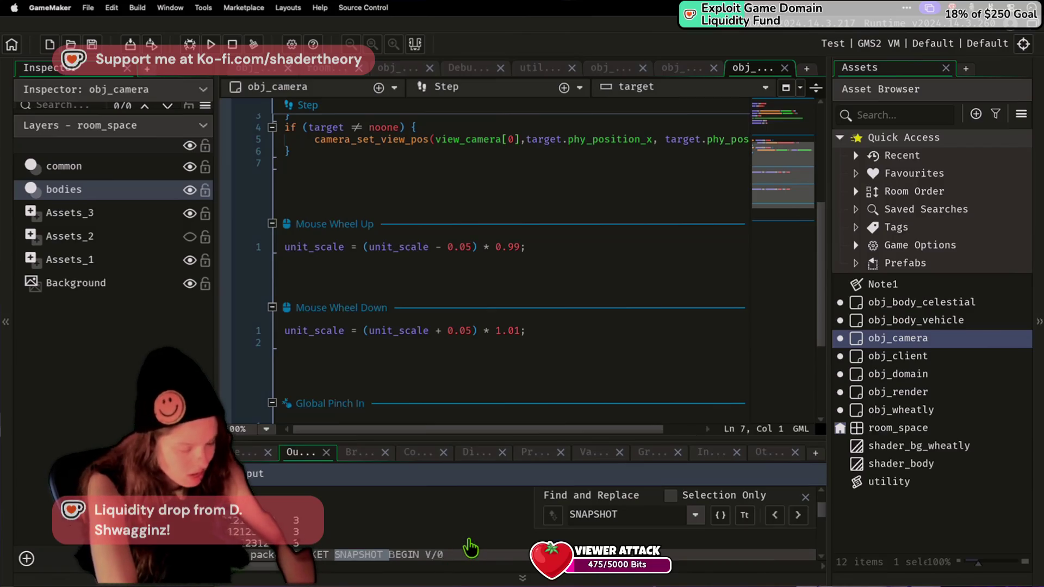
pyautogui.press('super+Tab')
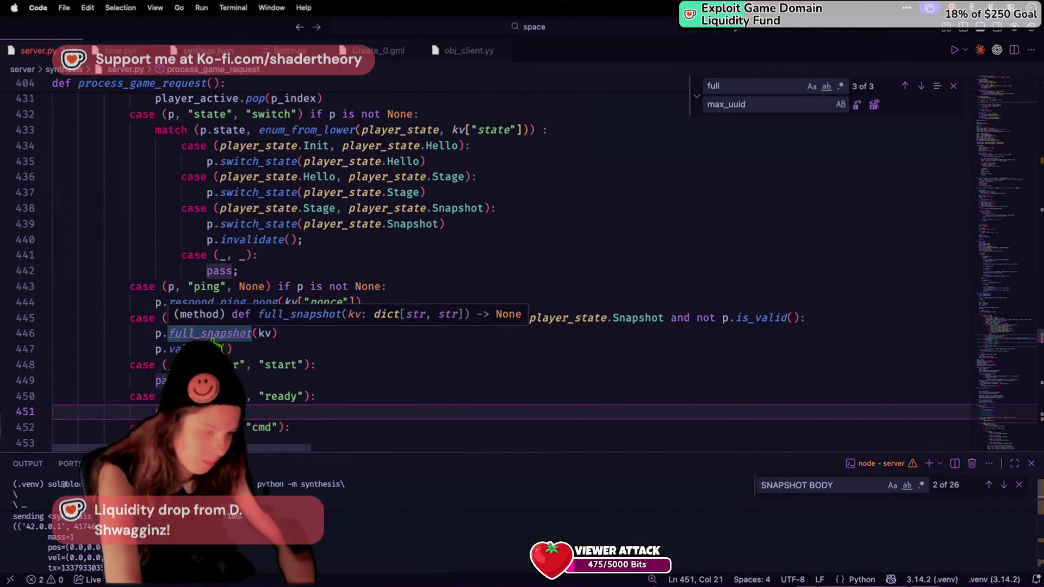
# Jump to the full_snapshot definition and find the previous 'SNAPSHOT BEGIN' match among 31 in the terminal
pyautogui.keyDown('super'); pyautogui.click(211, 335); pyautogui.keyUp('super')
pyautogui.scroll(-1, 248, 334)
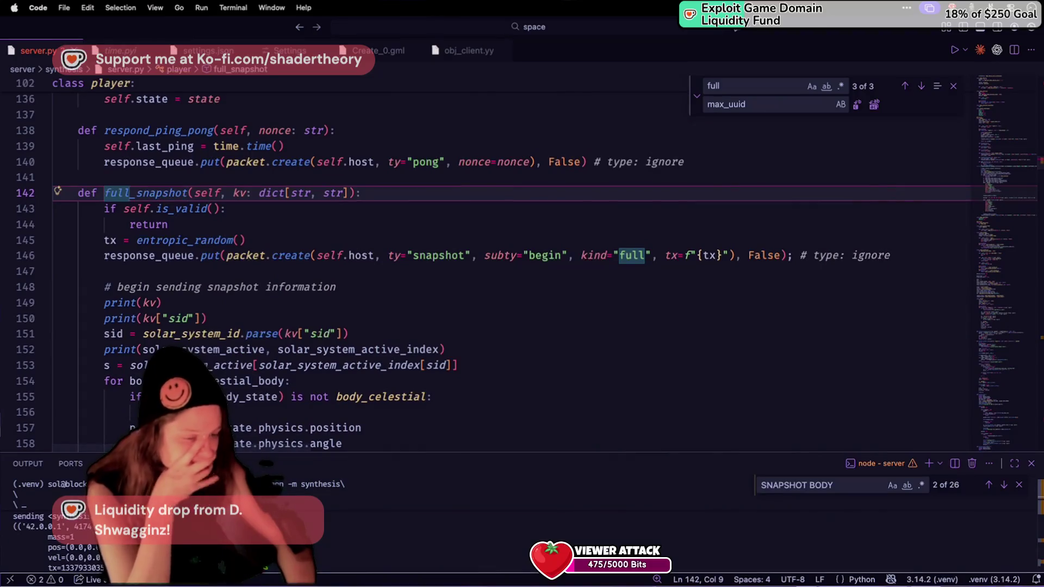
pyautogui.press('super+f')
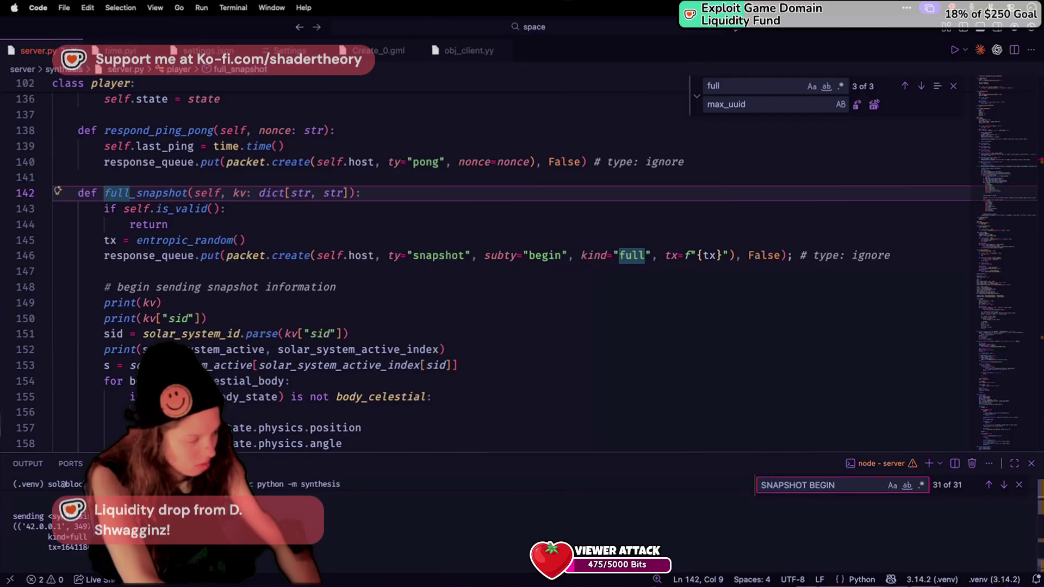
pyautogui.hotkey('shift', 'Return')
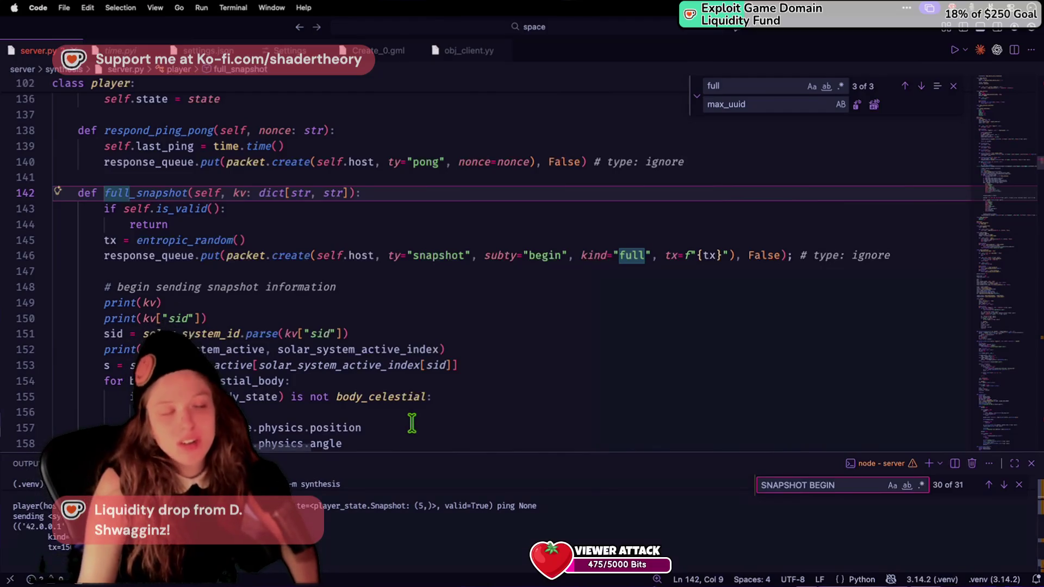
pyautogui.click(426, 402)
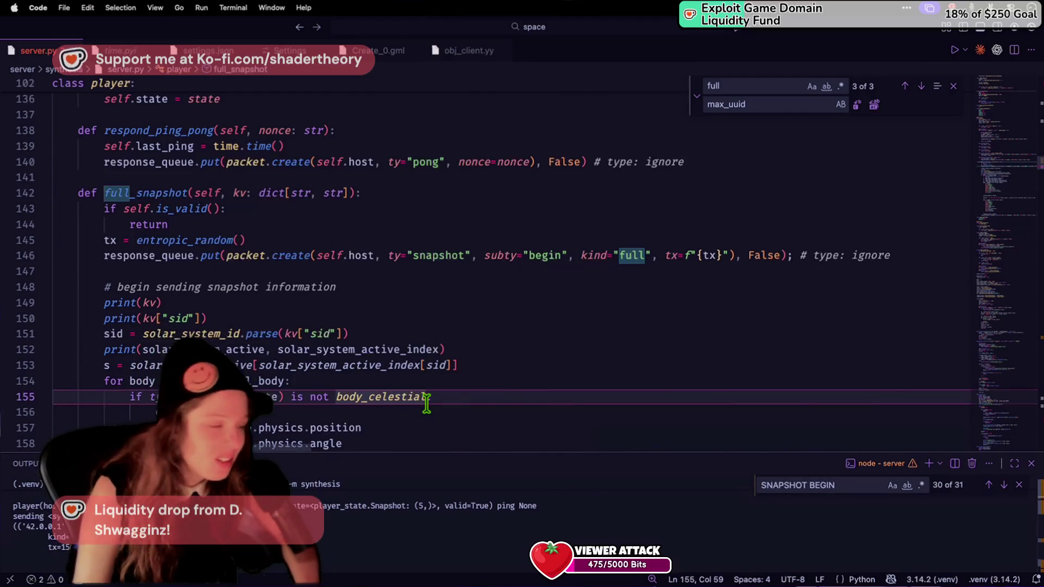
pyautogui.click(729, 253)
pyautogui.scroll(-3, 730, 251)
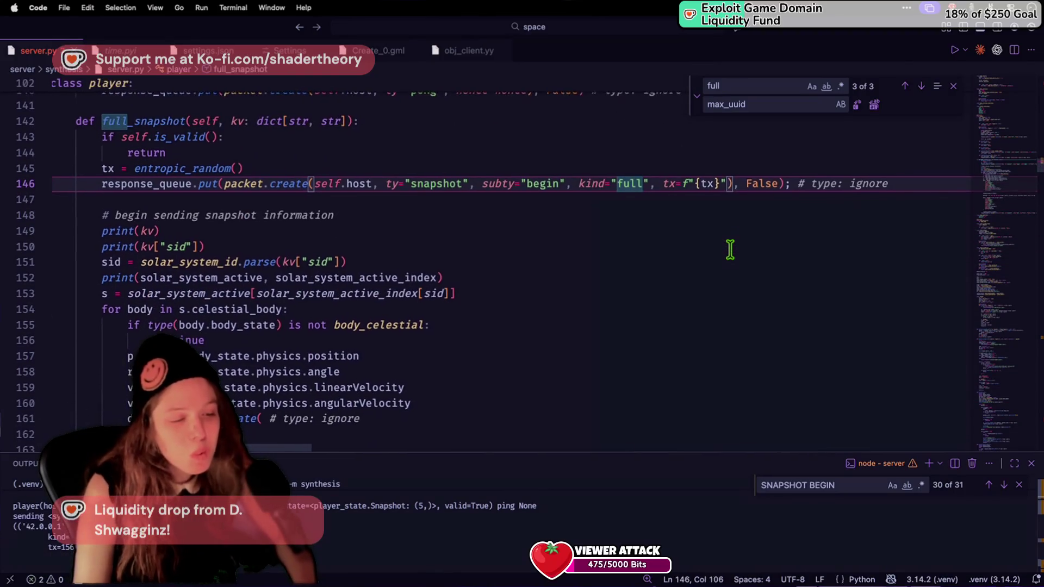
pyautogui.scroll(-4, 730, 249)
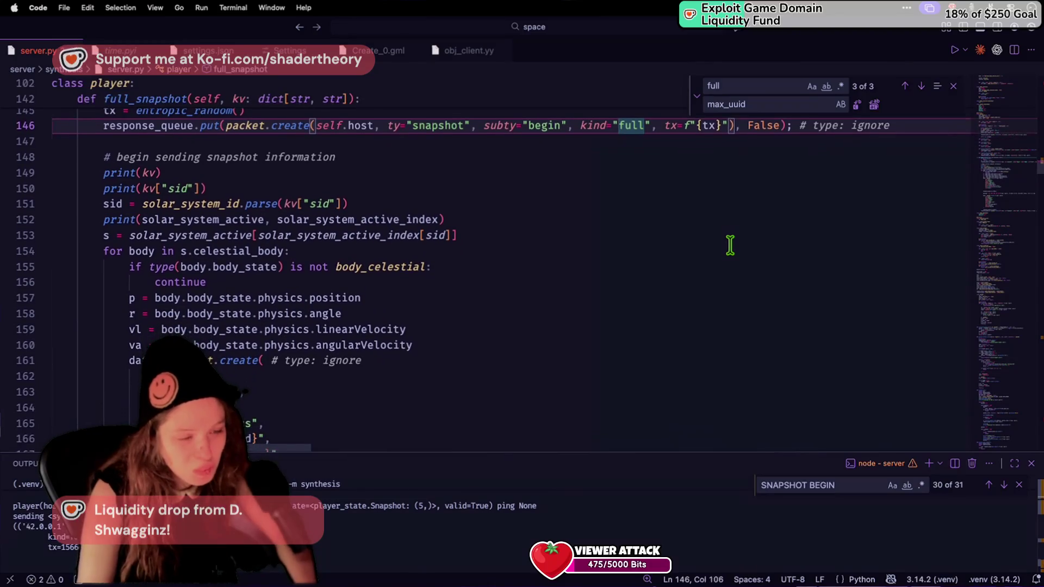
pyautogui.click(737, 272)
pyautogui.click(694, 309)
pyautogui.click(703, 287)
pyautogui.scroll(-10, 703, 289)
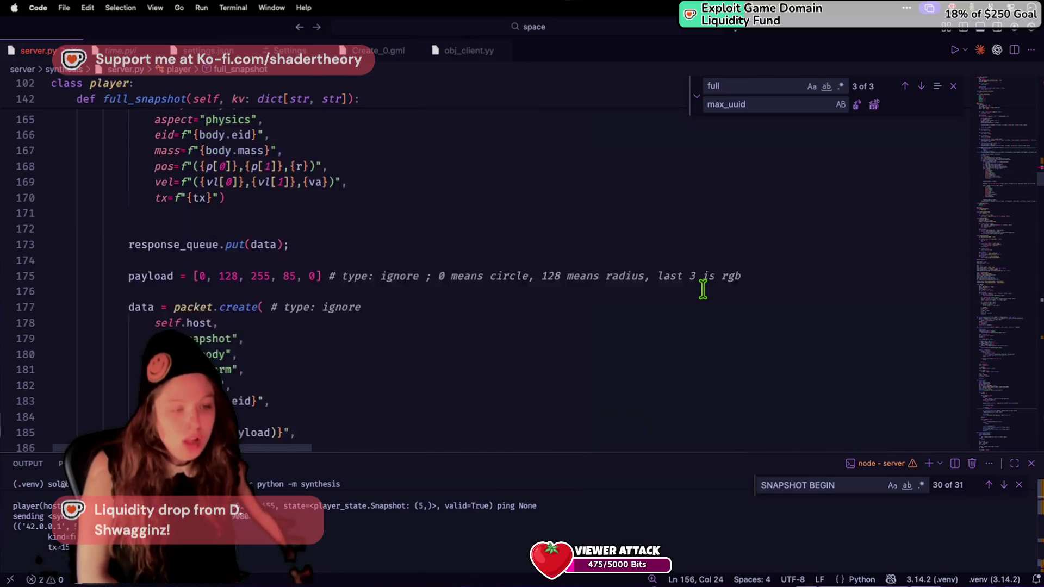
pyautogui.scroll(2, 703, 289)
pyautogui.scroll(8, 702, 289)
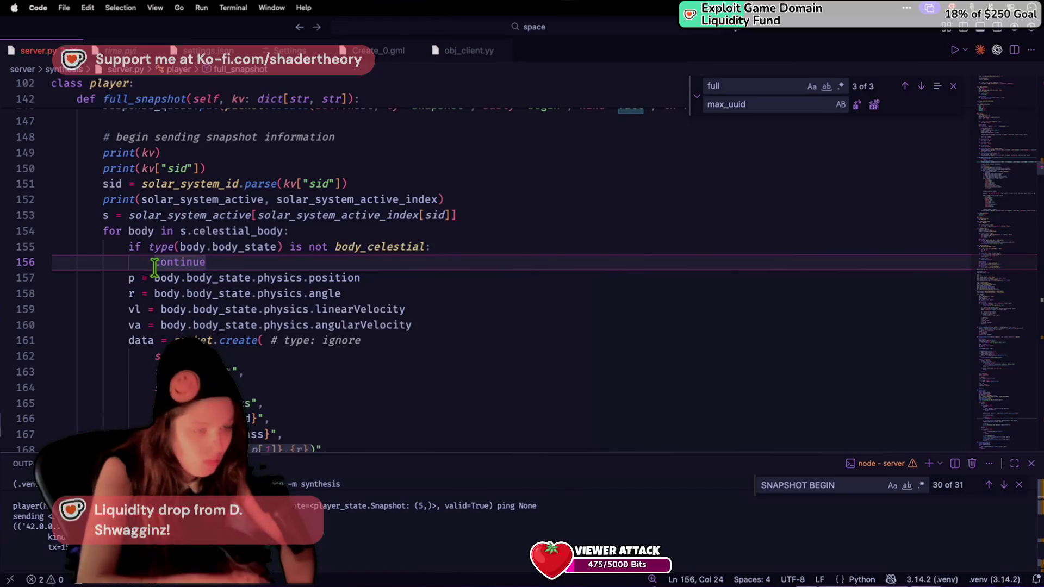
pyautogui.doubleClick(171, 264)
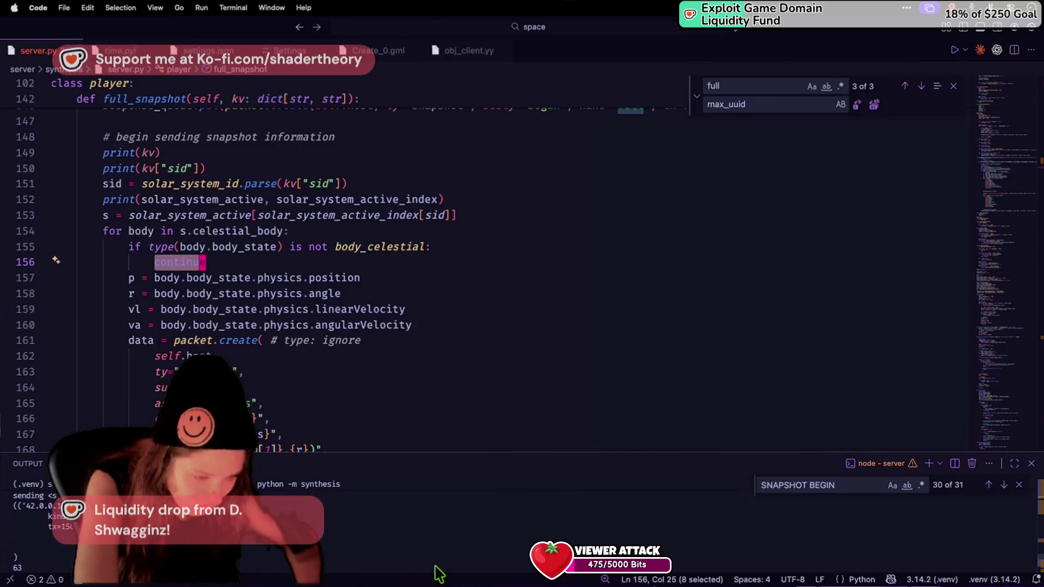
pyautogui.click(389, 324)
pyautogui.scroll(2, 381, 314)
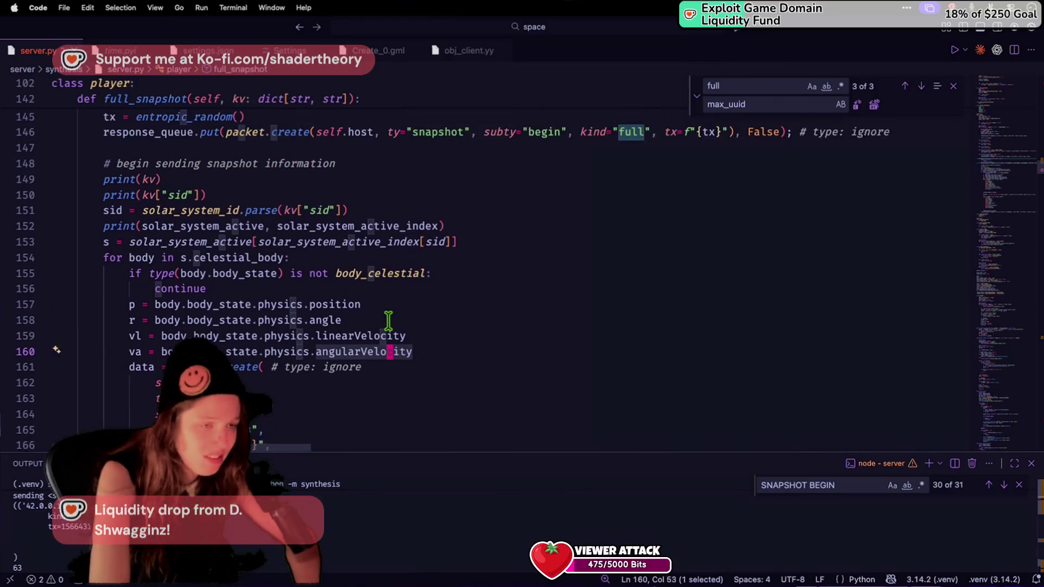
pyautogui.click(367, 298)
pyautogui.click(245, 264)
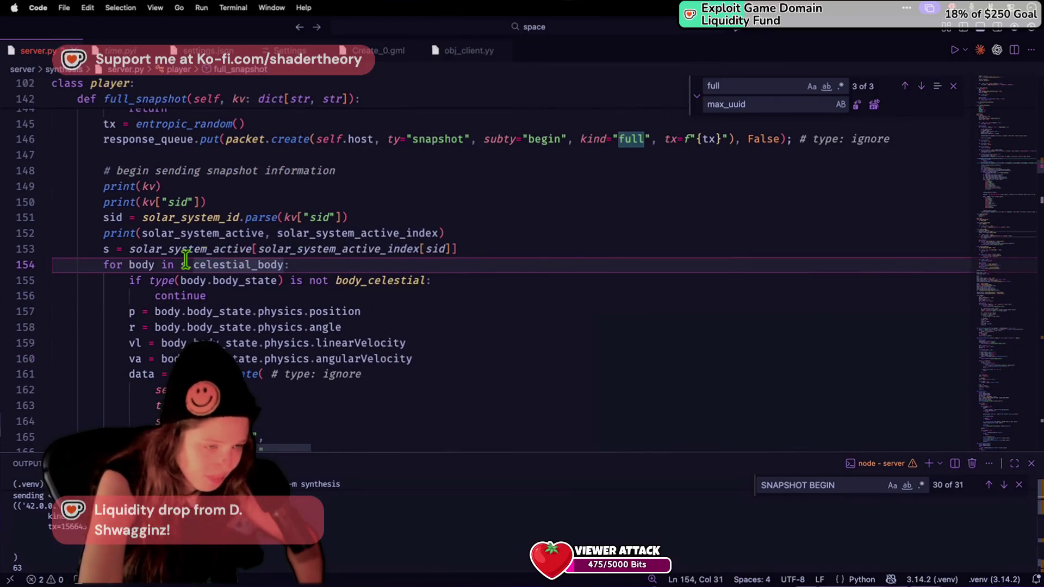
pyautogui.press('super+f')
pyautogui.write('celestial_Bod')
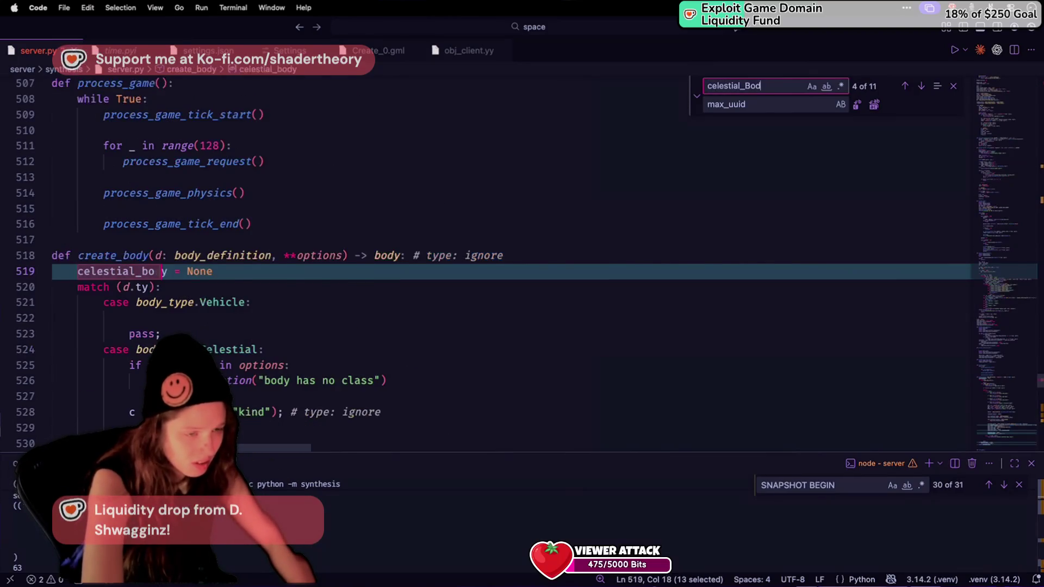
# Step through the 'celestial_Bod' matches back to the append on line 588
pyautogui.press('Return')
pyautogui.press('Return')
pyautogui.press('Return')
pyautogui.press('Return')
pyautogui.hotkey('shift', 'Return')
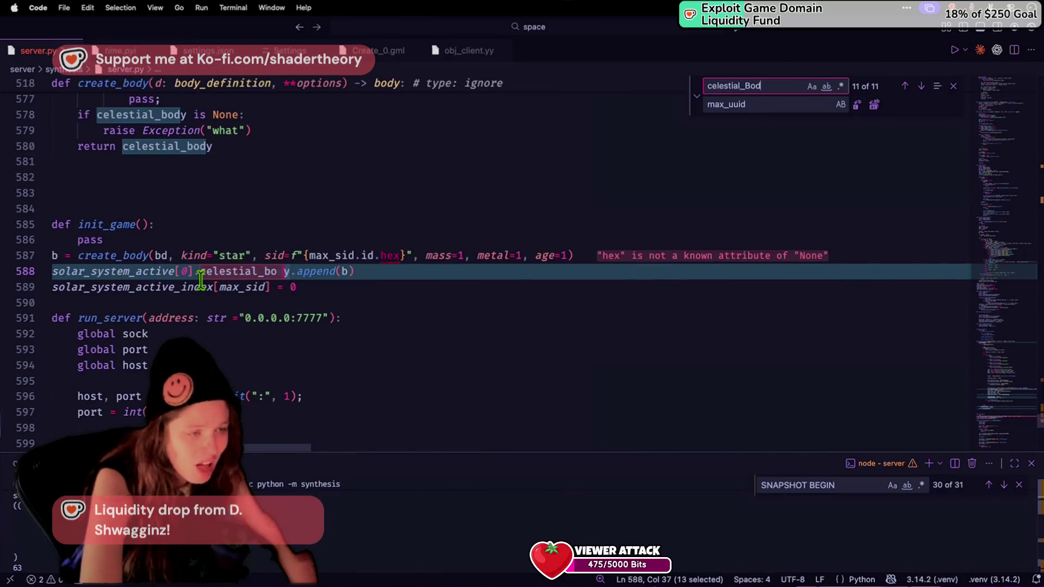
pyautogui.click(198, 271)
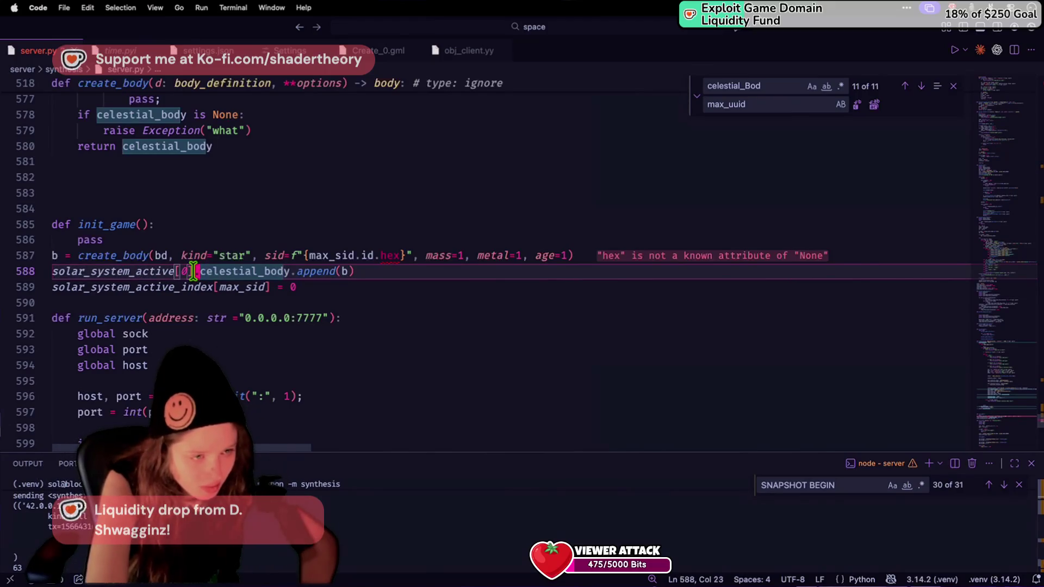
# Step through the 33 'solar_sys' matches, then return to init_game's star append on line 588
pyautogui.press('super+f')
pyautogui.write('solar_sys')
pyautogui.press('Return')
pyautogui.press('Return')
pyautogui.press('Return')
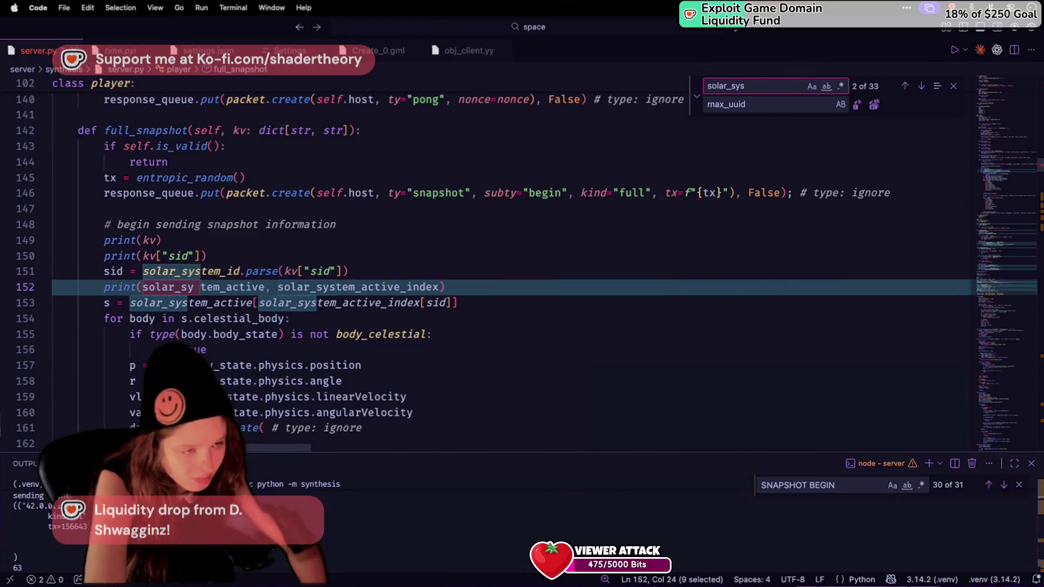
pyautogui.press('Return')
pyautogui.press('Return')
pyautogui.press('Return')
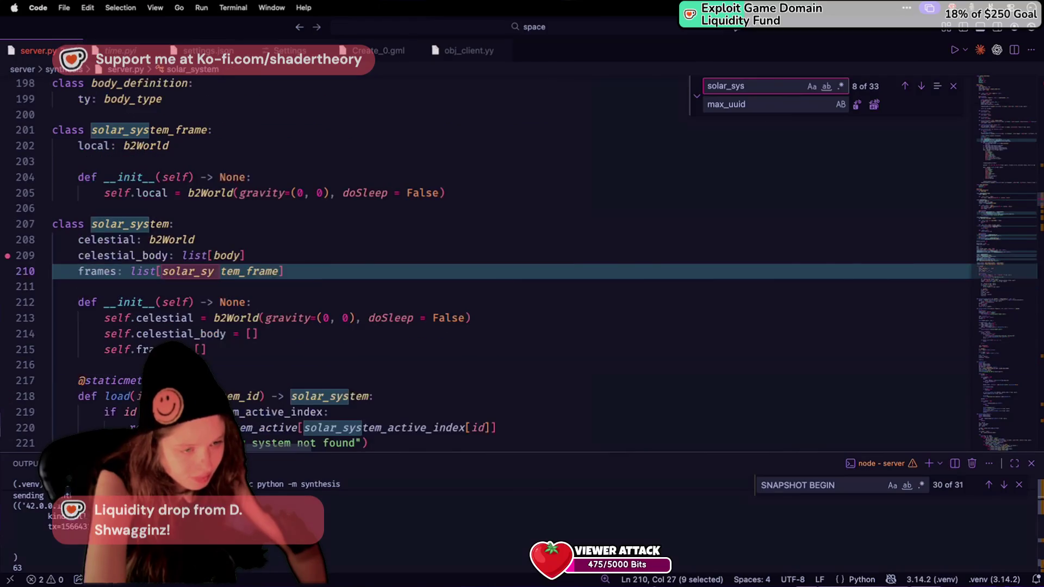
pyautogui.press('Return')
pyautogui.press('Return')
pyautogui.press('Return')
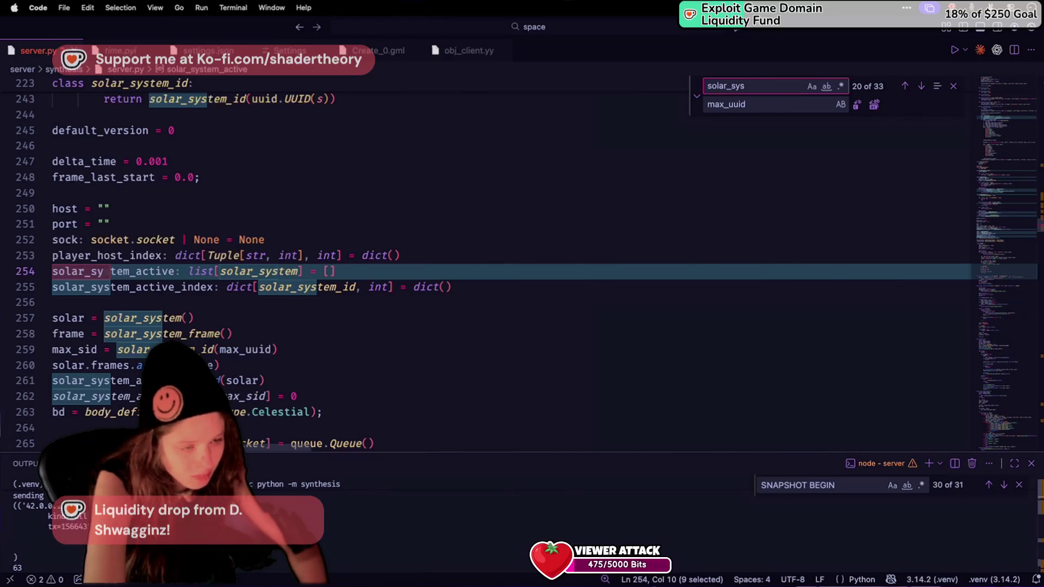
pyautogui.press('super+f')
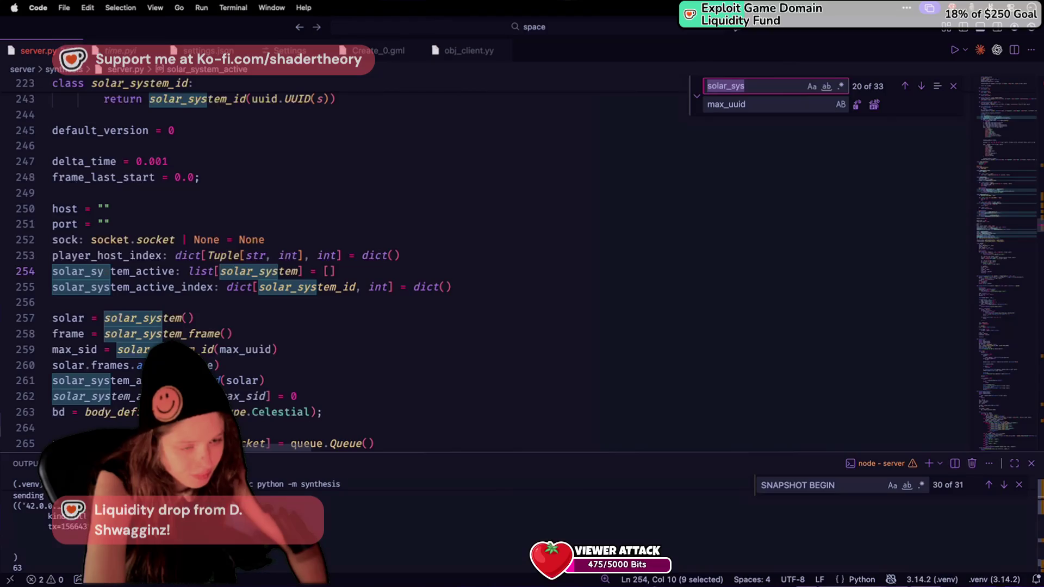
pyautogui.press('Return')
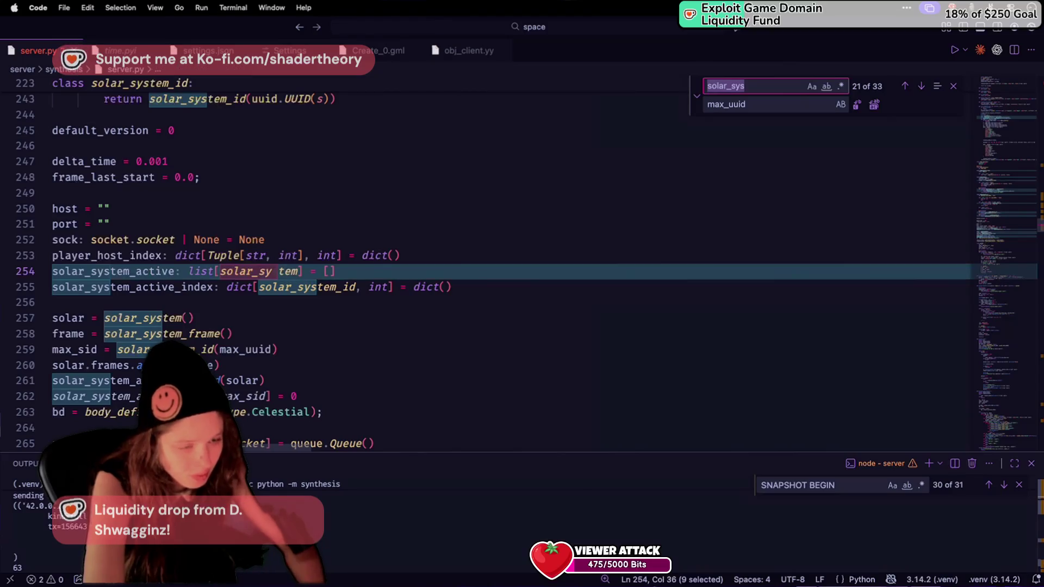
pyautogui.scroll(-15, 489, 261)
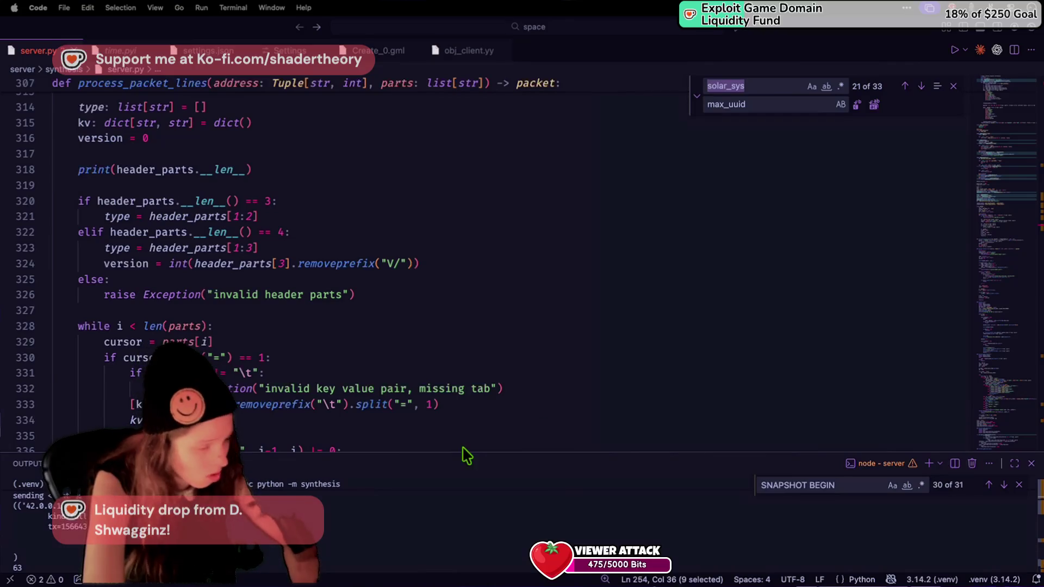
pyautogui.scroll(-20, 340, 376)
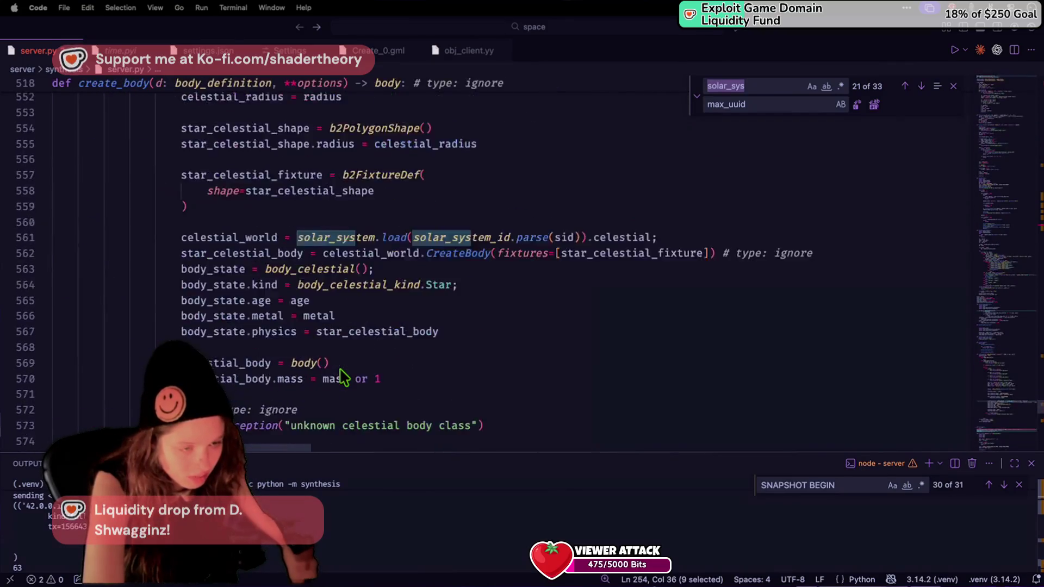
pyautogui.scroll(2, 340, 375)
pyautogui.scroll(-4, 340, 373)
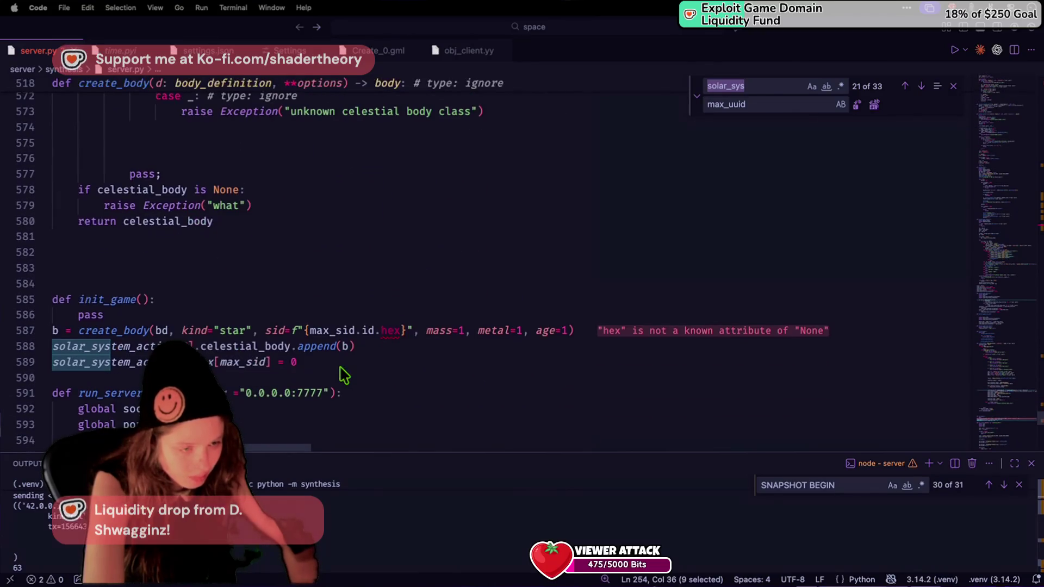
pyautogui.click(374, 341)
# Delete the solar_system_active_index[max_sid] = 0 line at 589
pyautogui.write(')')
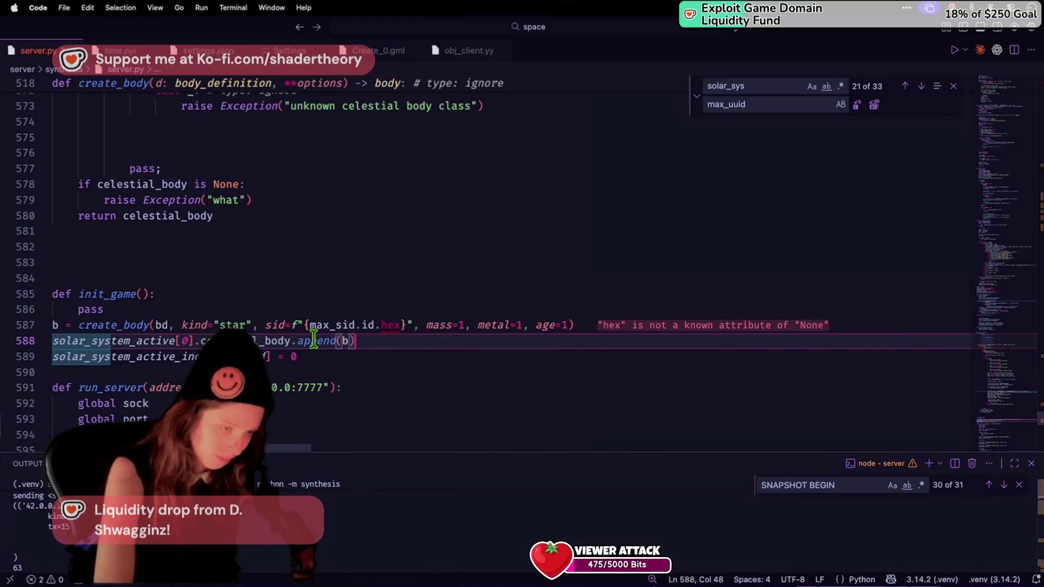
pyautogui.press('Escape')
pyautogui.click(281, 356)
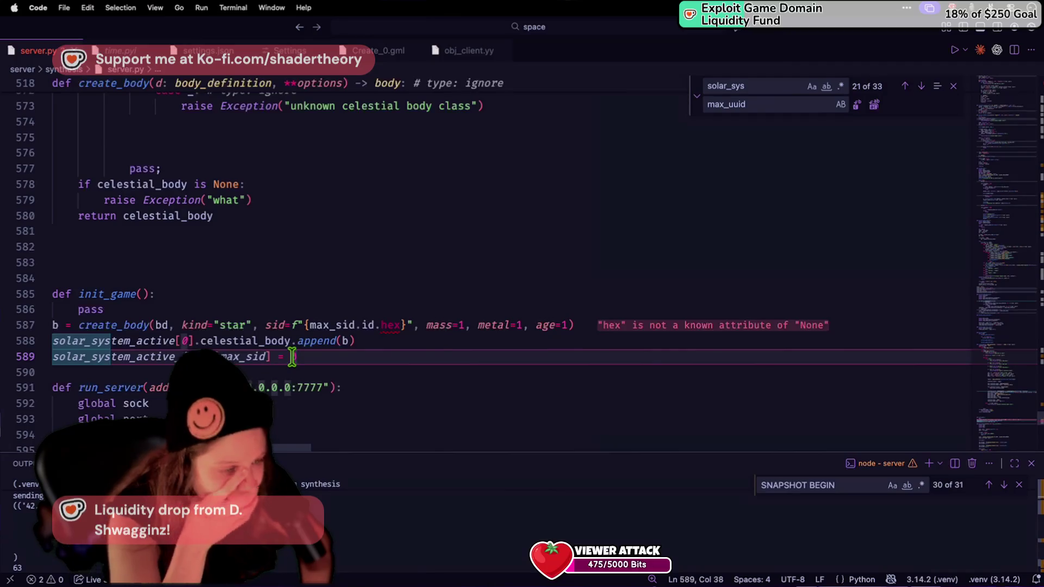
pyautogui.press('super+shift+k')
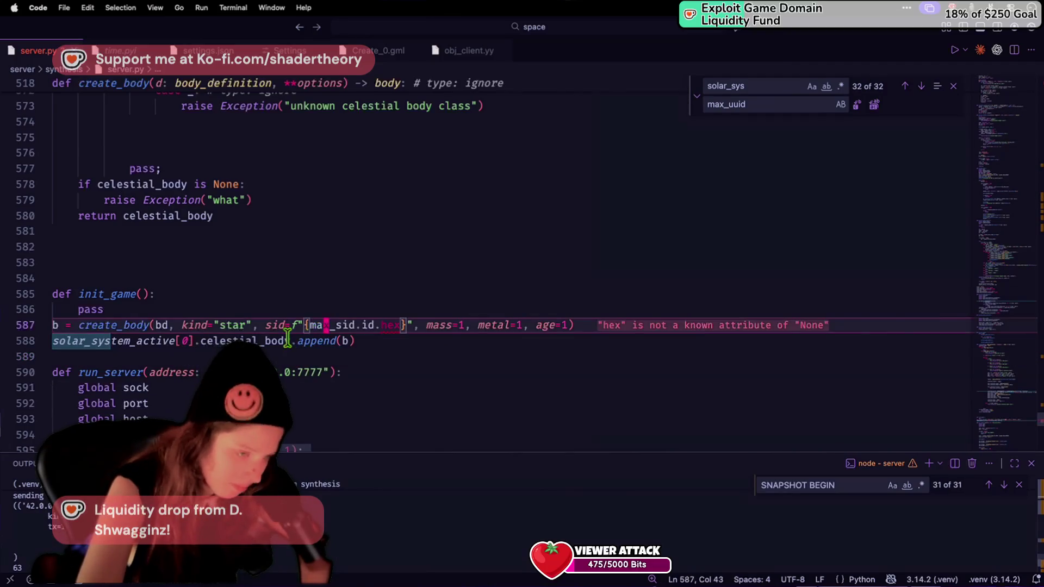
# Search for 'celestial_body.app', clear the query, and move into the run_server code
pyautogui.click(295, 342)
pyautogui.press('super+f')
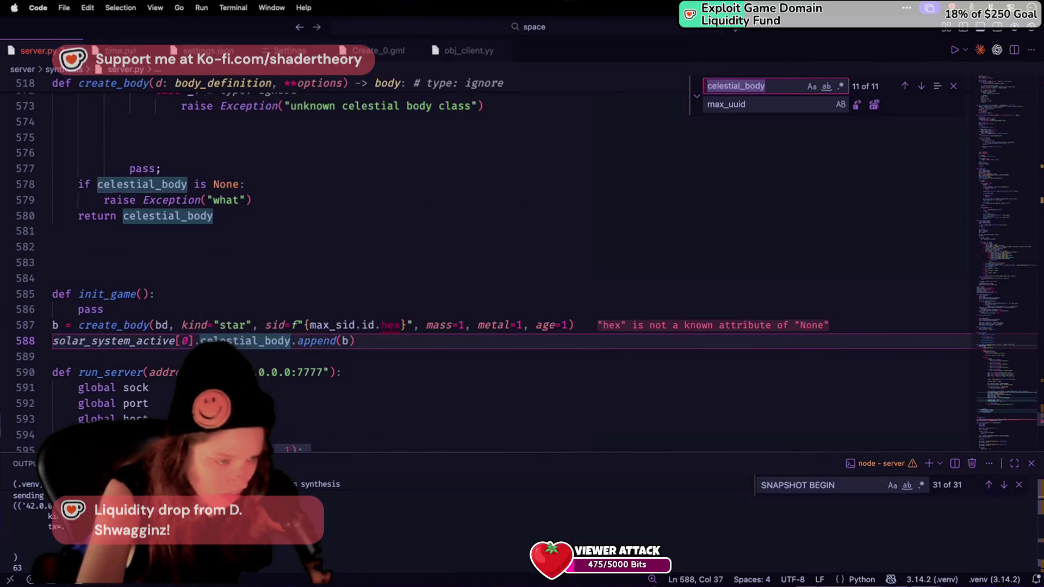
pyautogui.write('celestial_body.app')
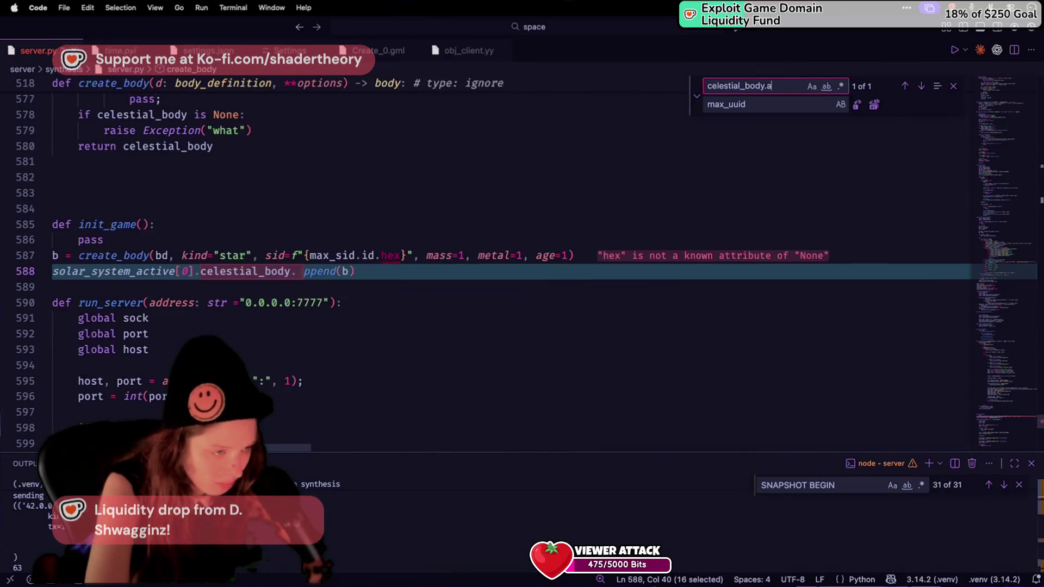
pyautogui.press('super+BackSpace')
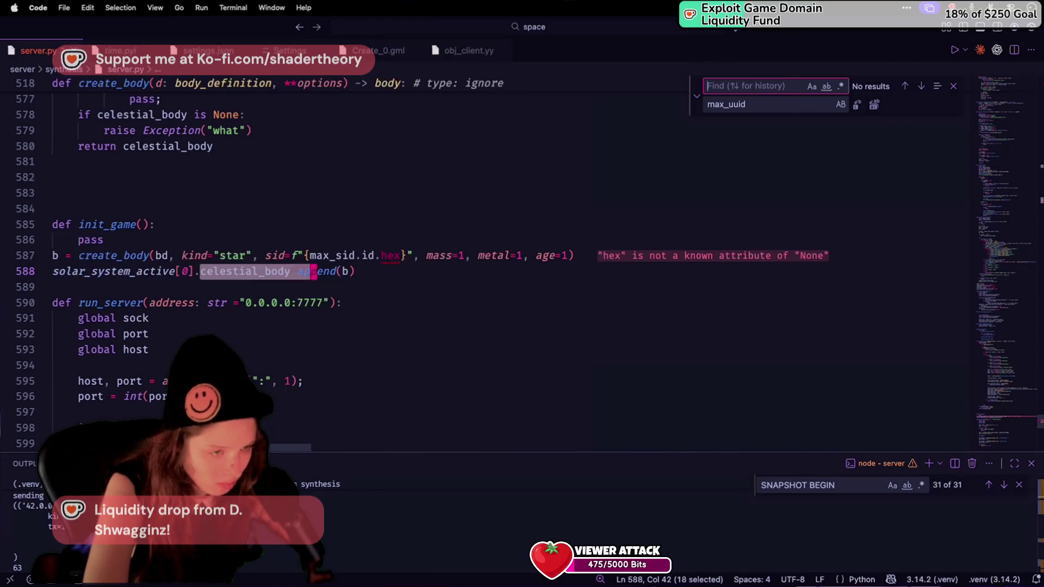
pyautogui.scroll(1, 308, 358)
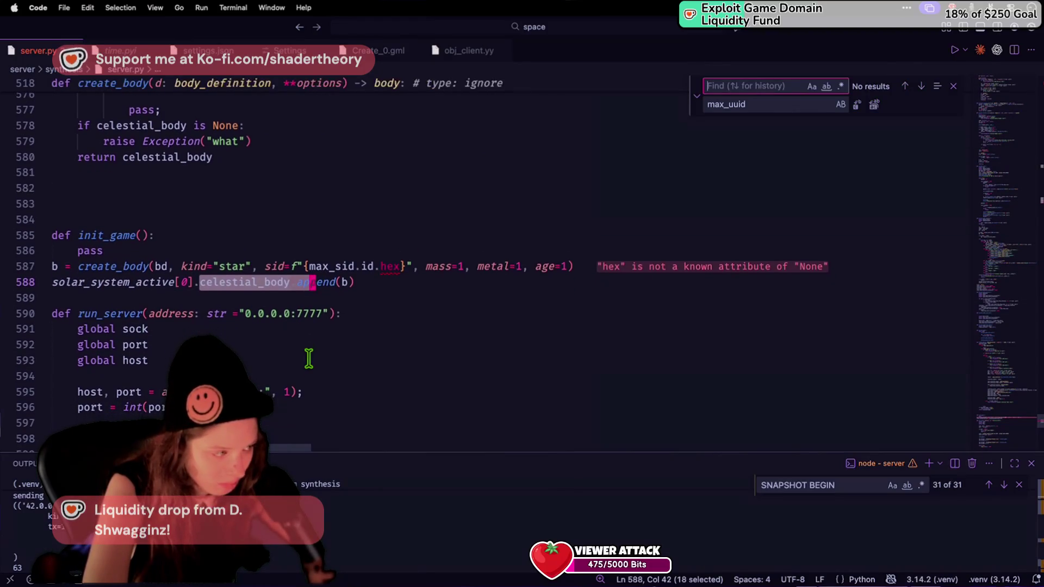
pyautogui.click(363, 331)
pyautogui.press('super+f')
# Search server.py for celestial_body and step through its matches
pyautogui.write('cek')
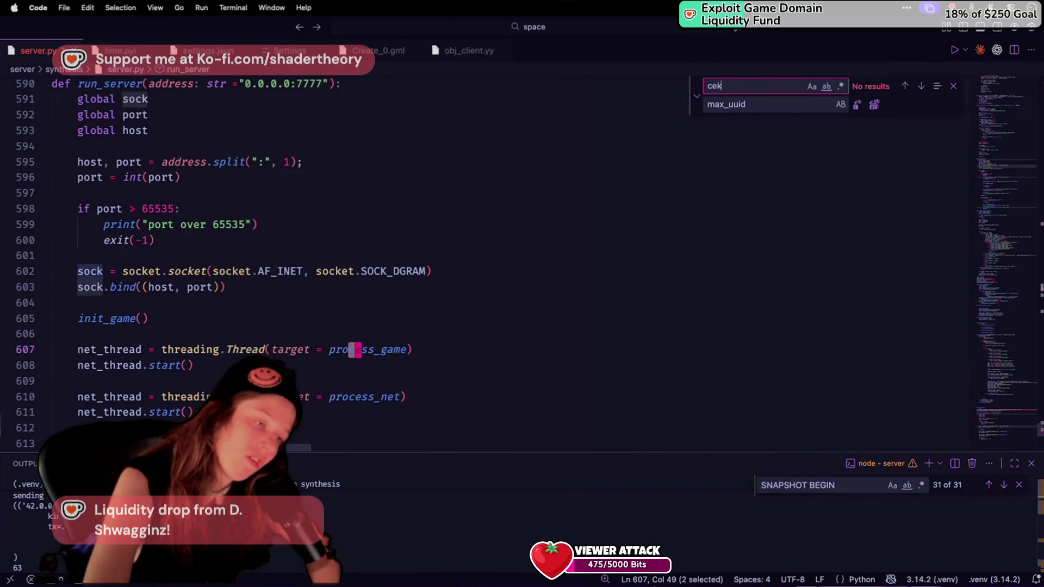
pyautogui.press('BackSpace')
pyautogui.write('lestial_body')
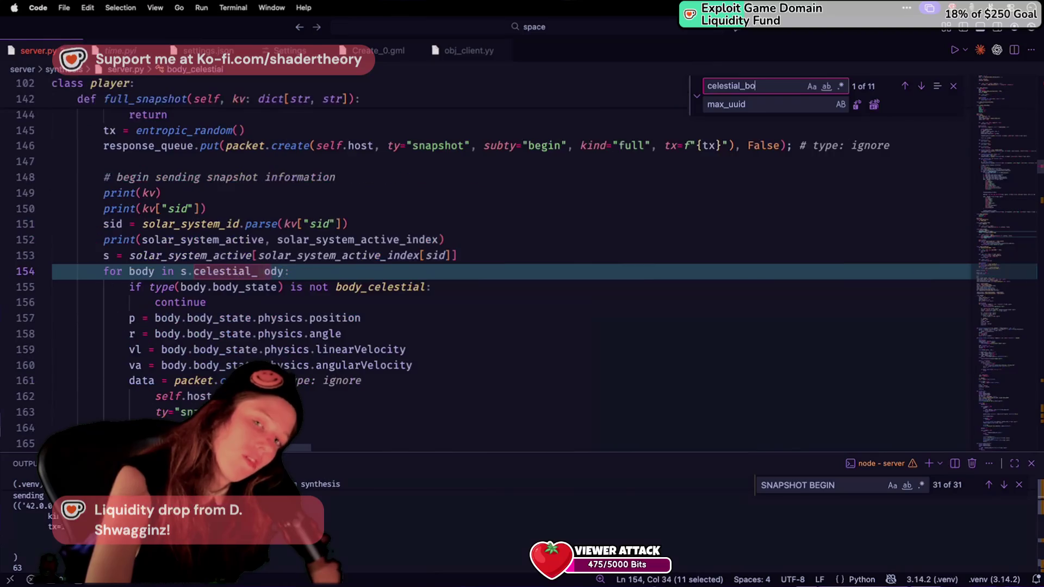
pyautogui.press('Return')
pyautogui.press('Return')
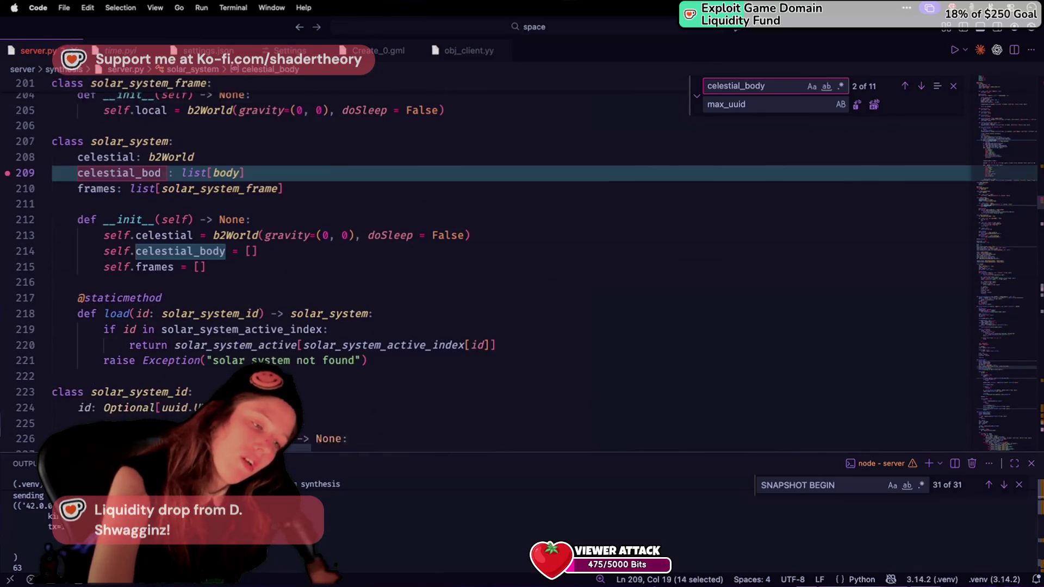
pyautogui.press('Return')
pyautogui.press('Return')
pyautogui.press('Return')
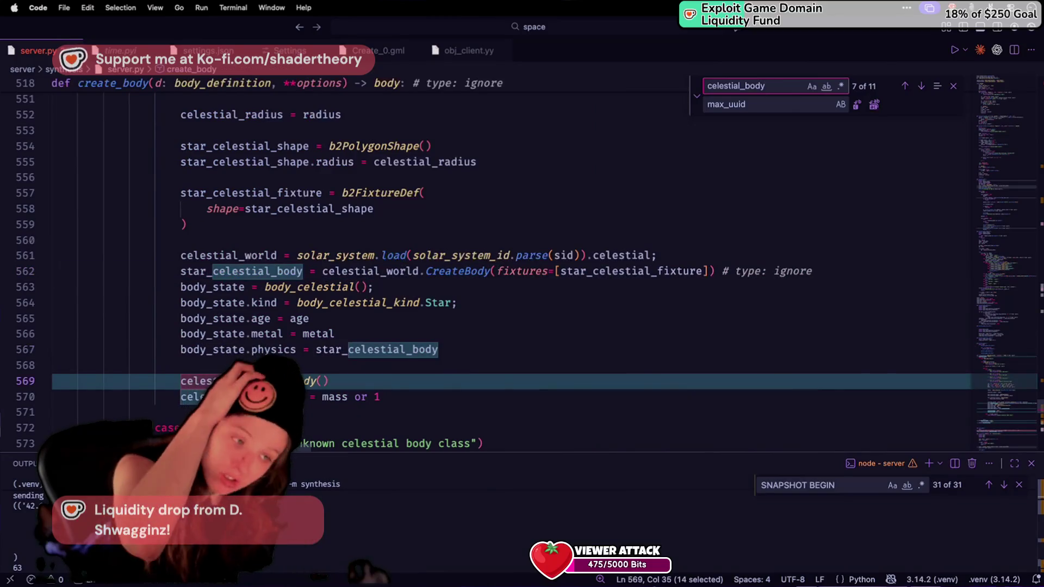
pyautogui.scroll(-5, 287, 260)
pyautogui.scroll(2, 287, 260)
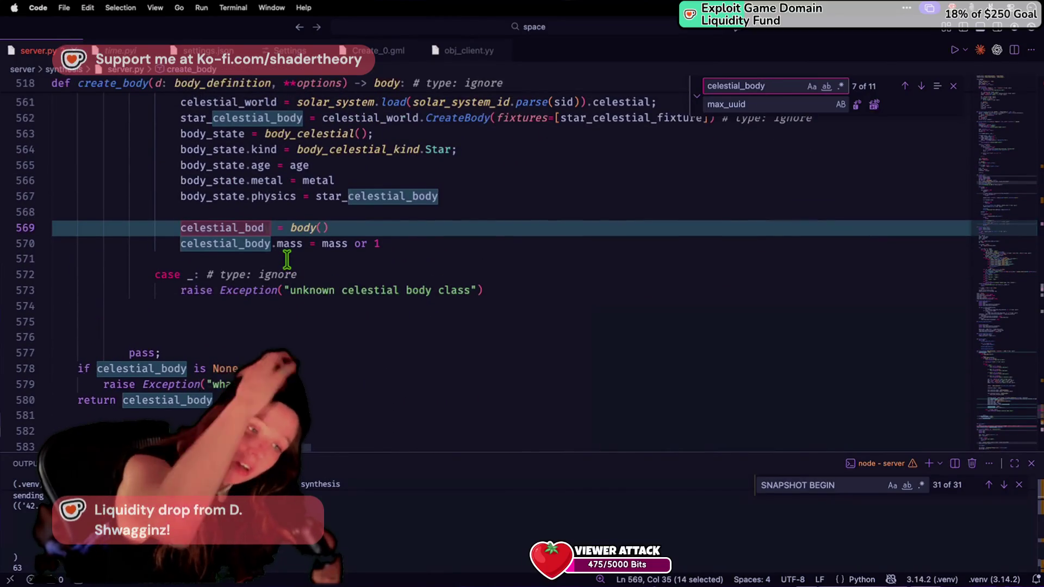
# Search the terminal output for 'what'
pyautogui.hotkey('ctrl', '`')
pyautogui.press('super+f')
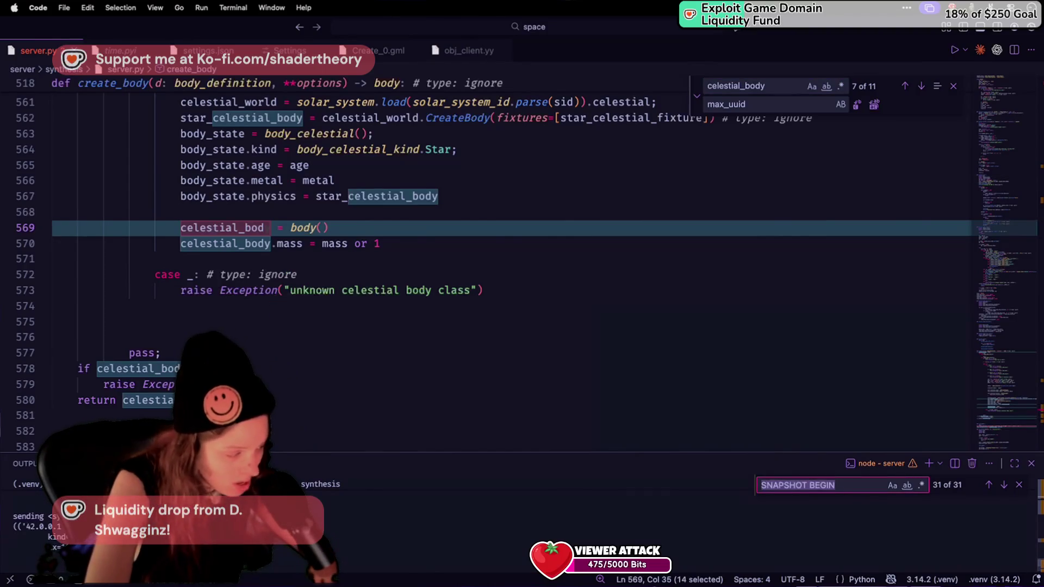
pyautogui.write('what')
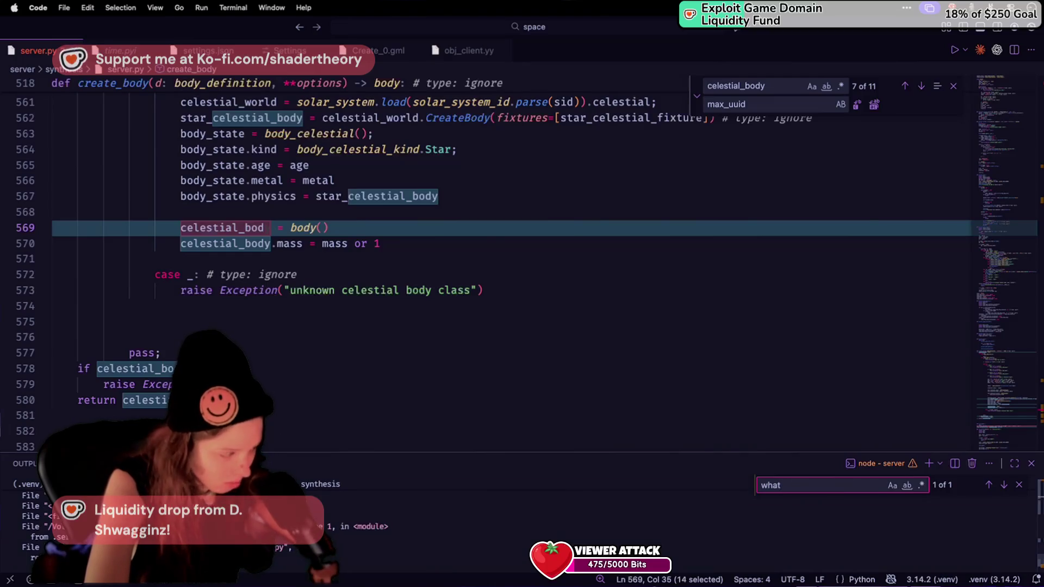
# Inspect the code around the case block and the unknown class error line
pyautogui.click(231, 318)
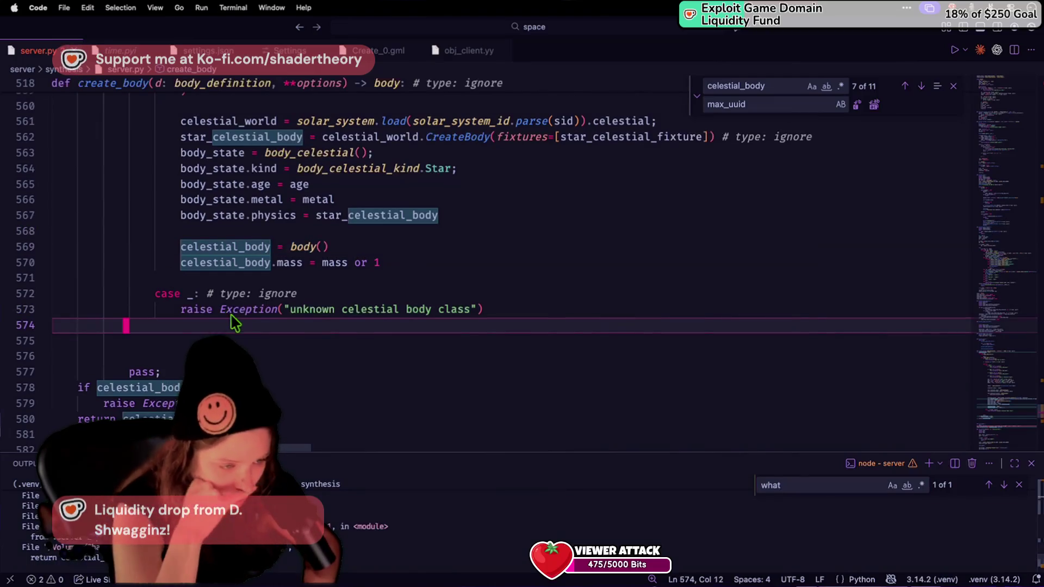
pyautogui.press('Up')
pyautogui.scroll(10, 254, 309)
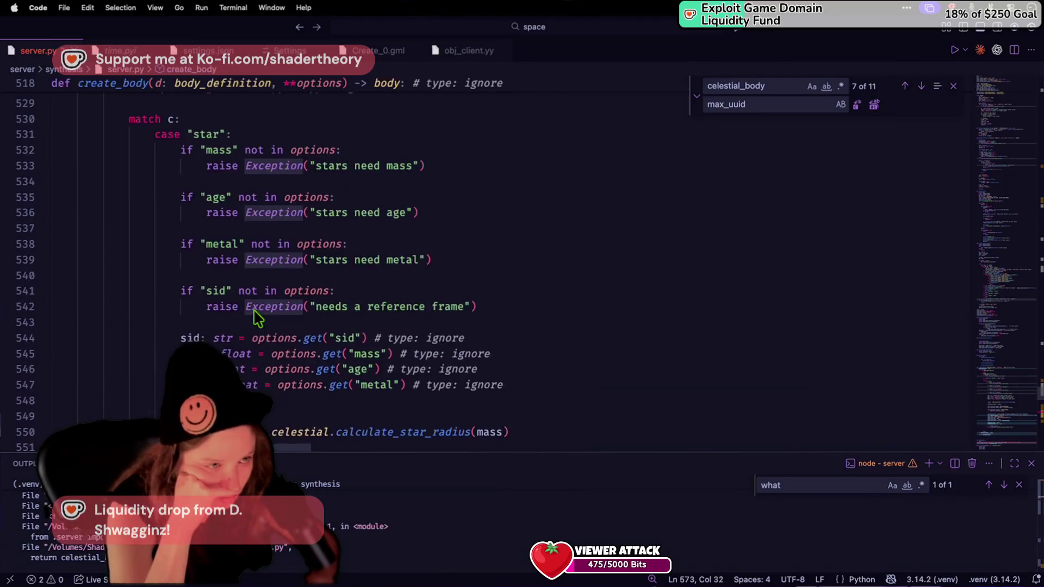
pyautogui.scroll(6, 255, 318)
pyautogui.scroll(-1, 256, 318)
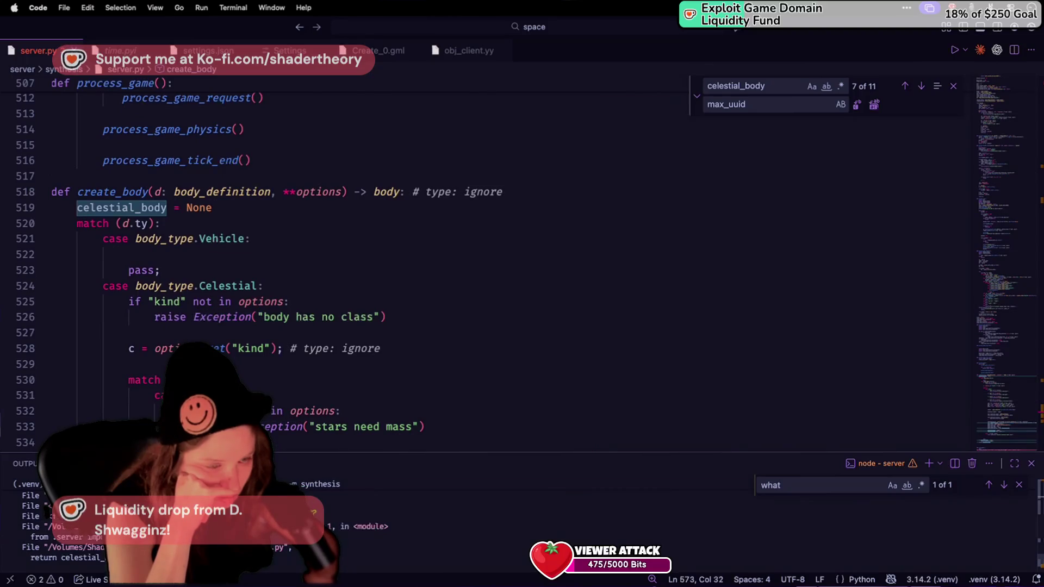
pyautogui.click(385, 380)
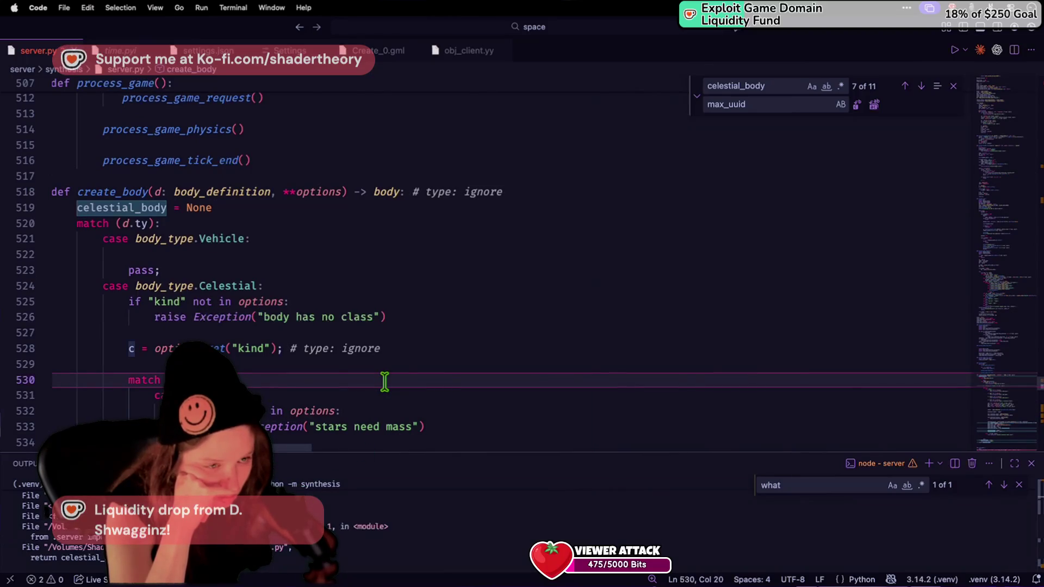
pyautogui.scroll(-2, 384, 380)
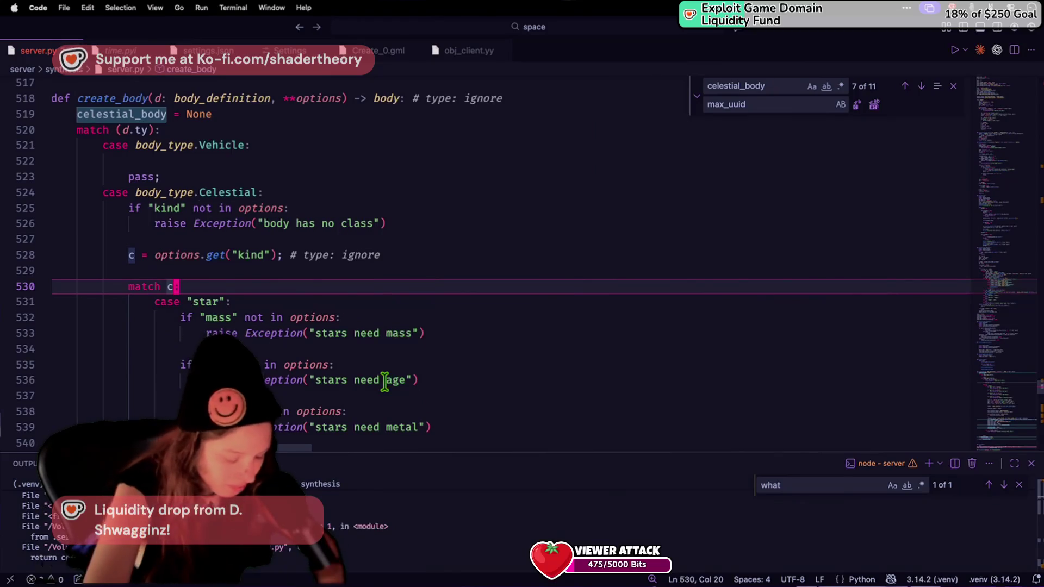
pyautogui.press('super+f')
# Find the top-level create_body call for the star and cut it with its append line
pyautogui.write('create_bod')
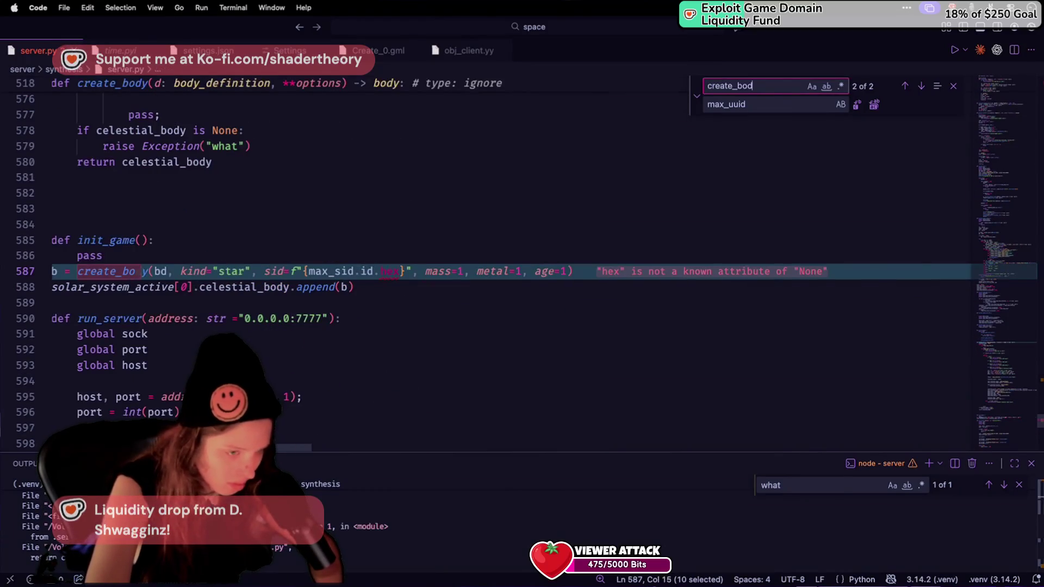
pyautogui.press('Return')
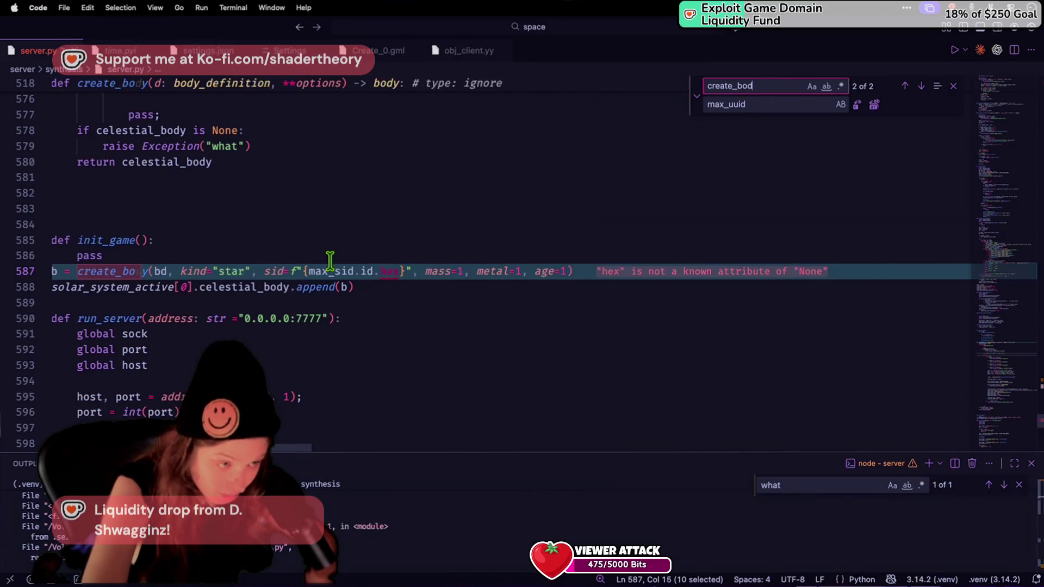
pyautogui.click(334, 269)
pyautogui.tripleClick(335, 270)
pyautogui.hotkey('shift', 'Down')
pyautogui.press('BackSpace')
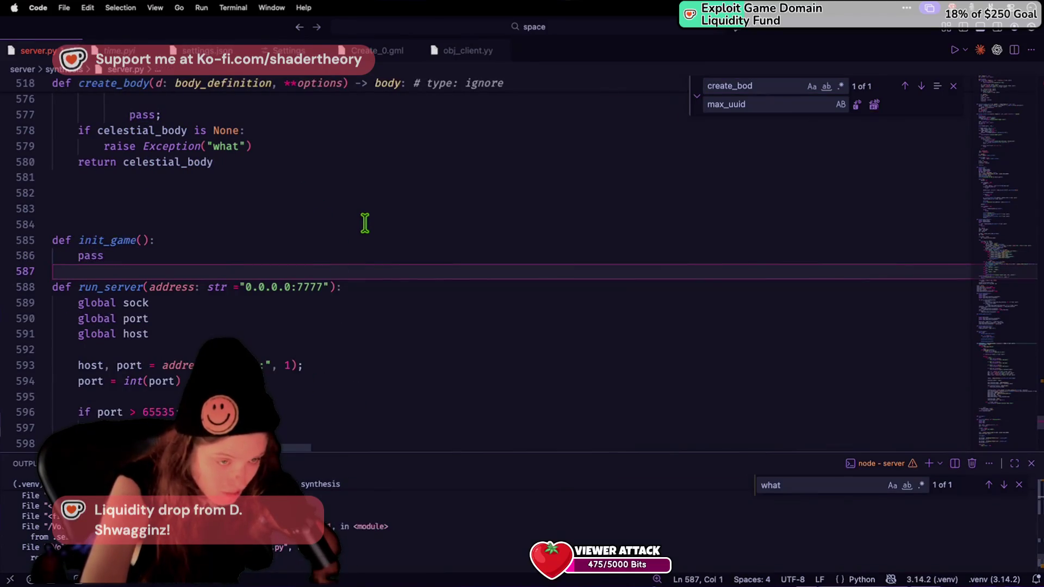
# Search for 'while True' to reach the loop in process_game
pyautogui.scroll(-15, 364, 223)
pyautogui.scroll(12, 365, 223)
pyautogui.scroll(5, 364, 222)
pyautogui.scroll(9, 365, 223)
pyautogui.scroll(14, 233, 253)
pyautogui.scroll(8, 233, 254)
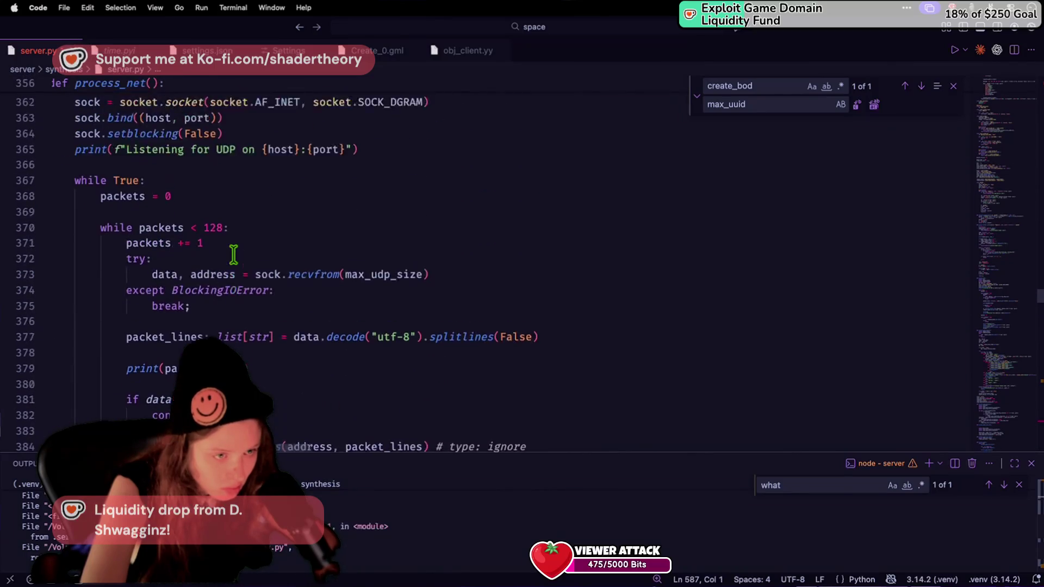
pyautogui.scroll(13, 233, 254)
pyautogui.click(234, 257)
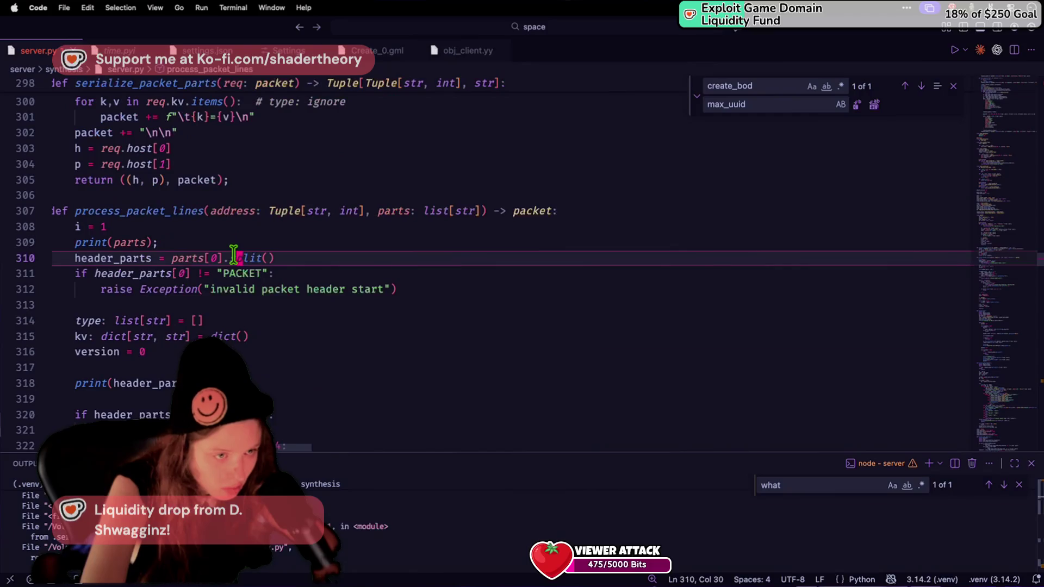
pyautogui.press('super+f')
pyautogui.write('while True')
pyautogui.press('Return')
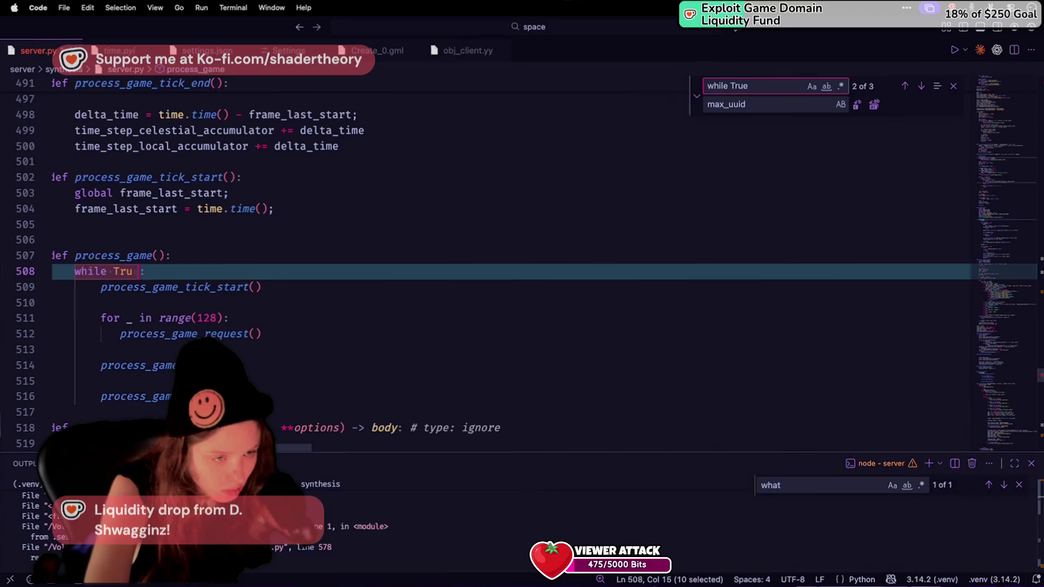
# Paste the star creation lines under the process_game header and indent the append line
pyautogui.click(173, 258)
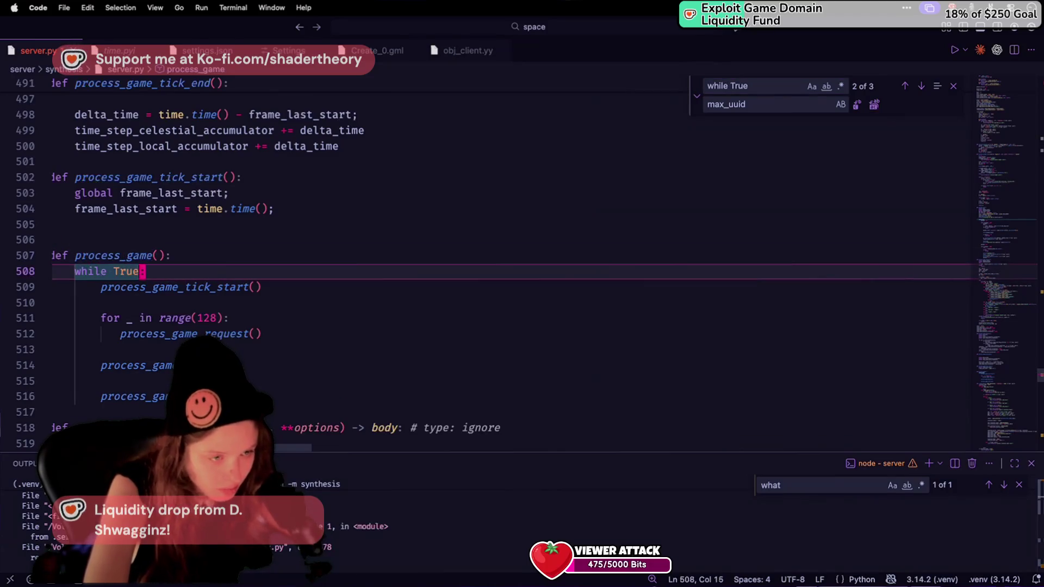
pyautogui.press('Return')
pyautogui.write('celestial_body.app')
pyautogui.press('super+z')
pyautogui.press('super+z')
pyautogui.press('super+z')
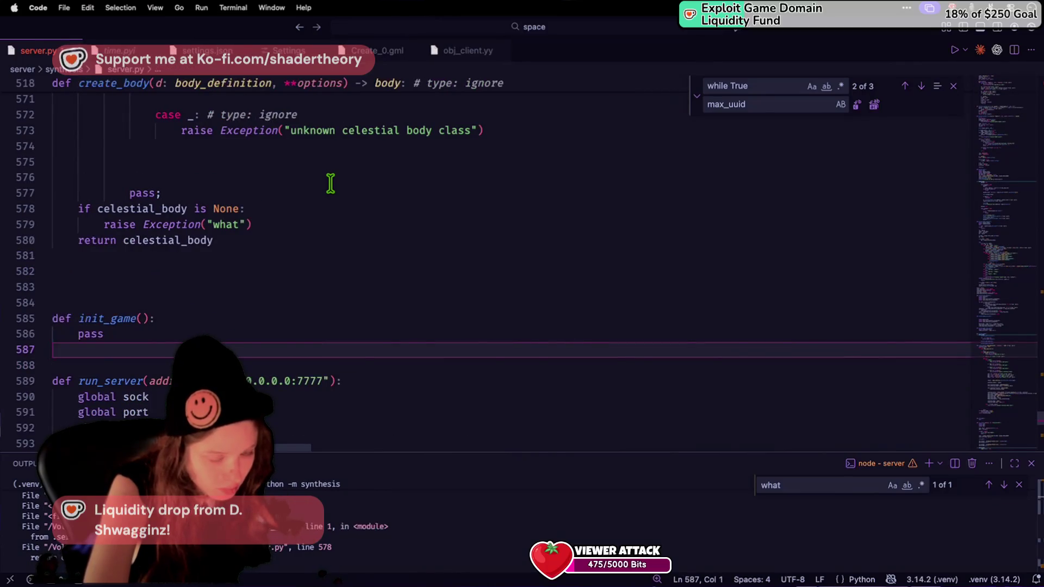
pyautogui.click(799, 87)
pyautogui.press('Return')
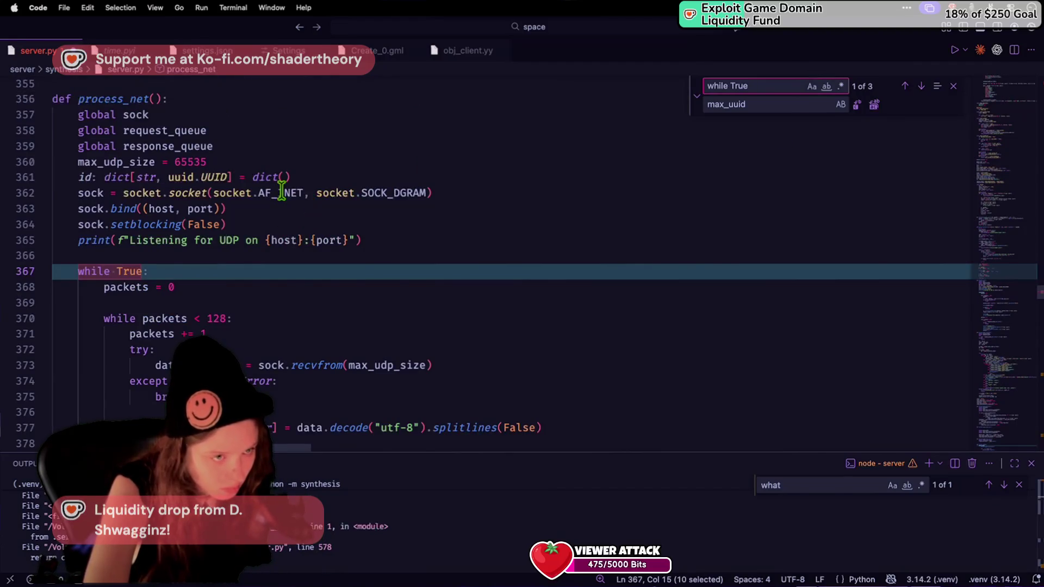
pyautogui.press('Return')
pyautogui.click(205, 255)
pyautogui.write('b = create_body(bd, kind="star", sid=f"{max_sid.id.hex}", mass=1, metal=1, age=1) solar_system_active[0].celestial_body.append(b)')
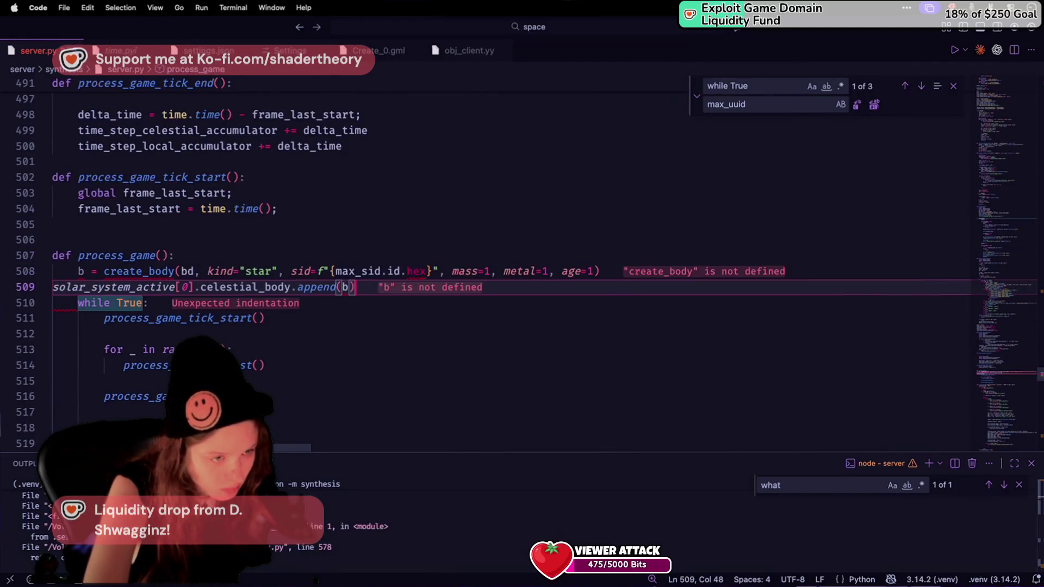
pyautogui.click(55, 288)
pyautogui.press('Tab')
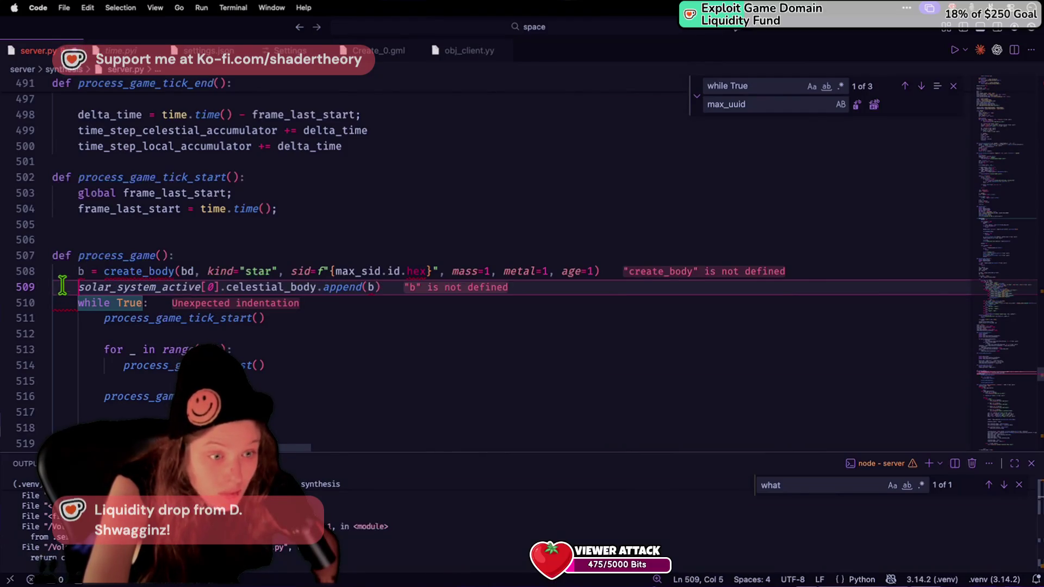
pyautogui.click(350, 178)
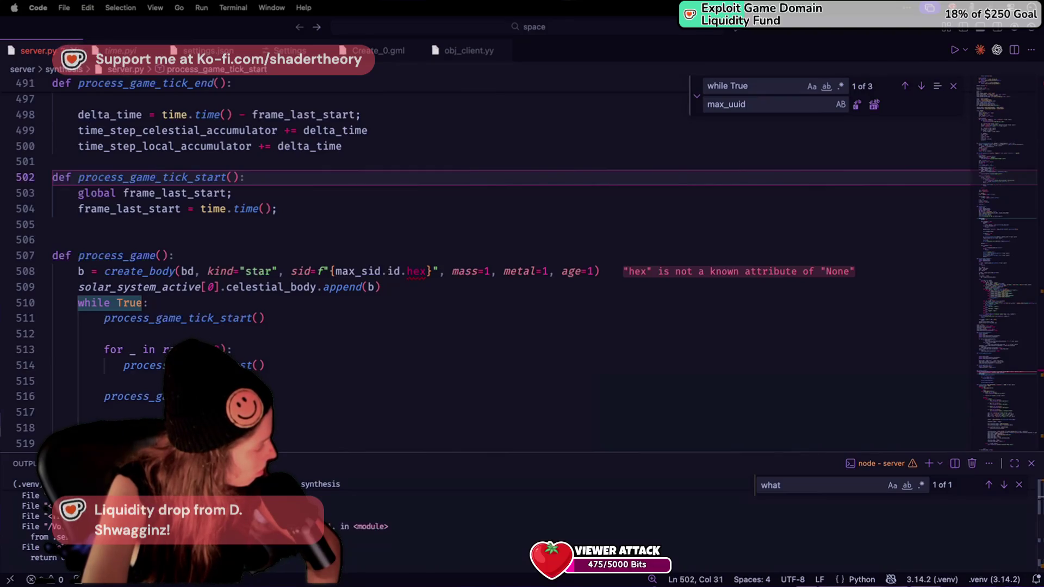
# Save server.py so the server reloads, stop the old server run, and switch to GameMaker
pyautogui.click(739, 284)
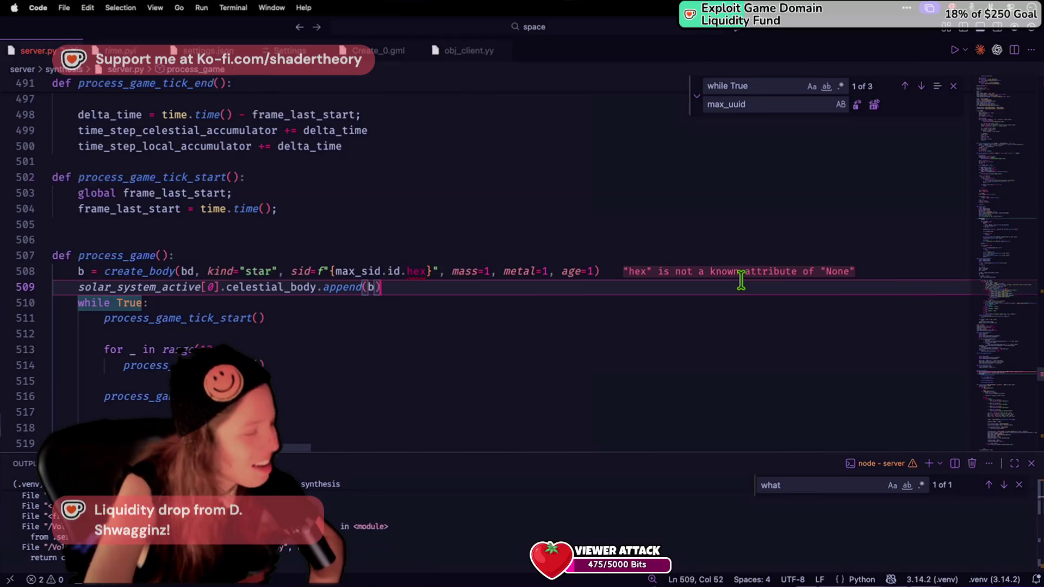
pyautogui.click(551, 210)
pyautogui.click(424, 234)
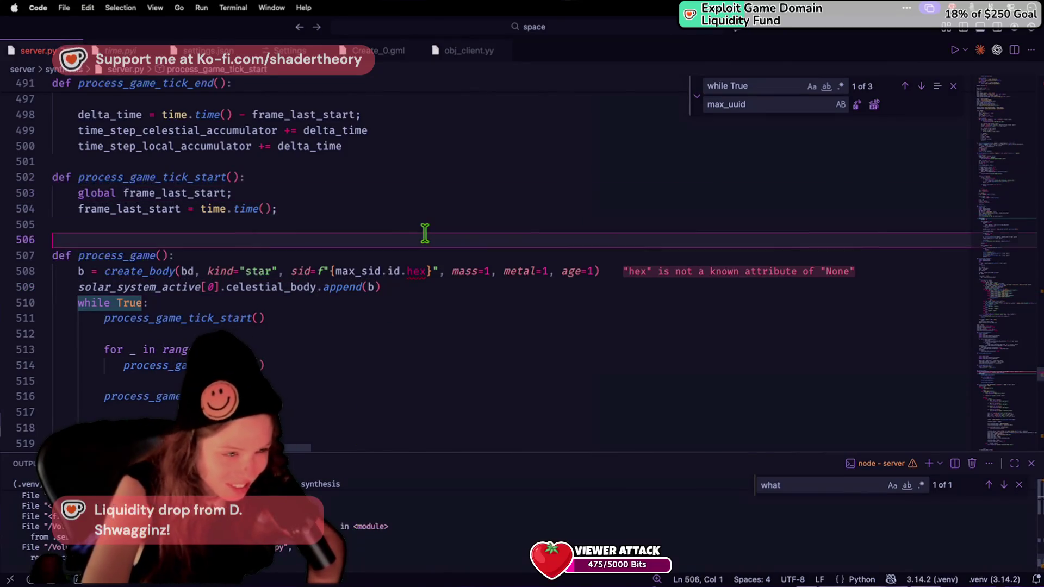
pyautogui.hotkey('ctrl', 'c')
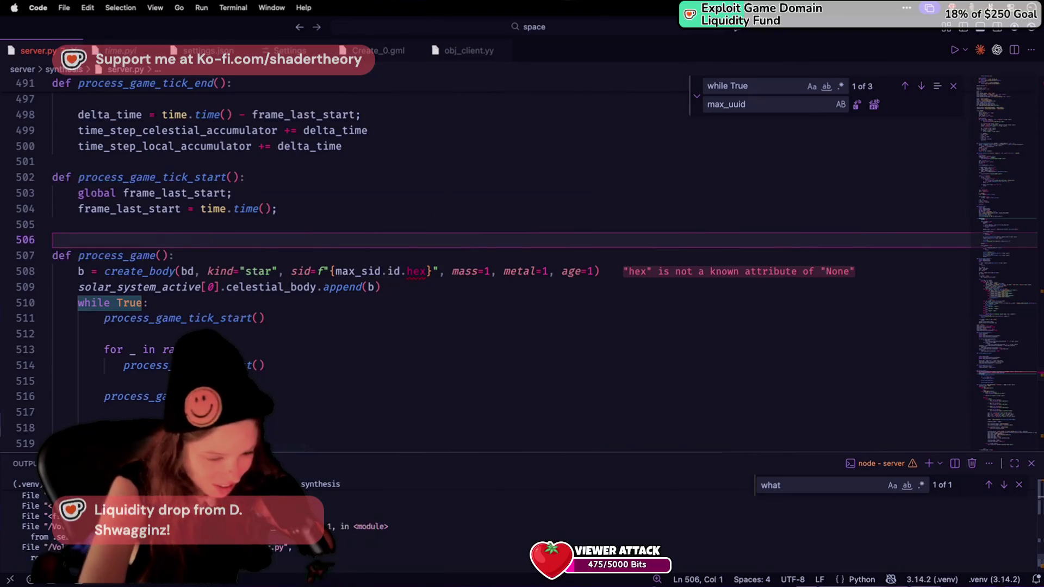
pyautogui.hotkey('ctrl', 'c')
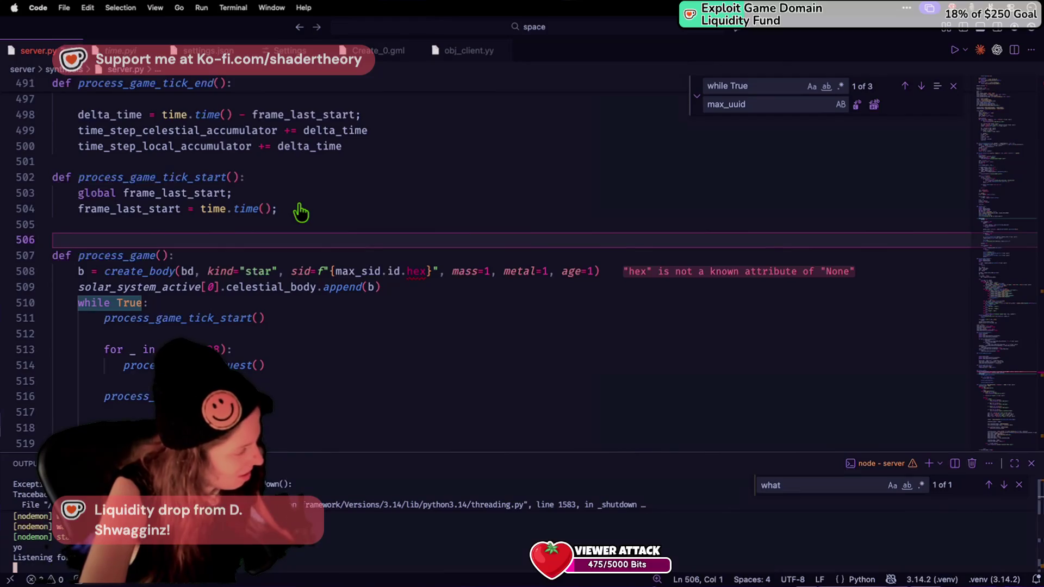
pyautogui.press('super+Tab')
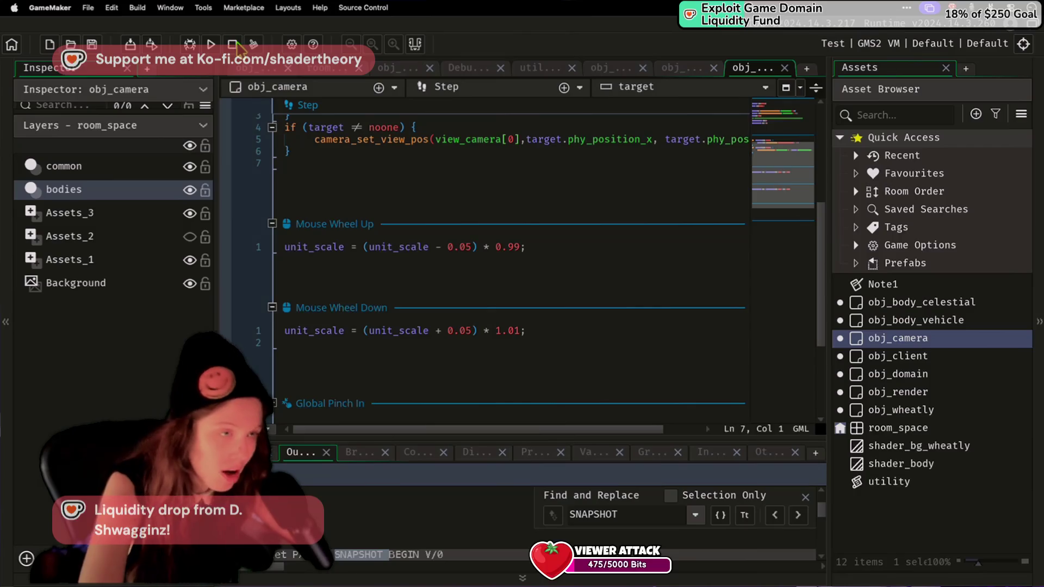
# Run the game in GameMaker, find SNAPSHOT in the Output log, then return to server.py
pyautogui.click(213, 45)
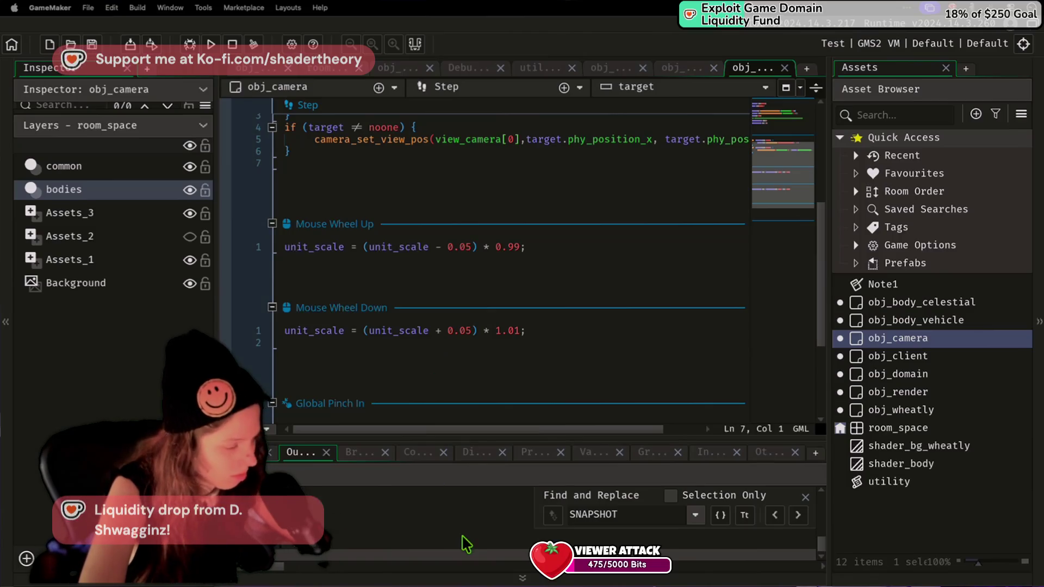
pyautogui.click(615, 522)
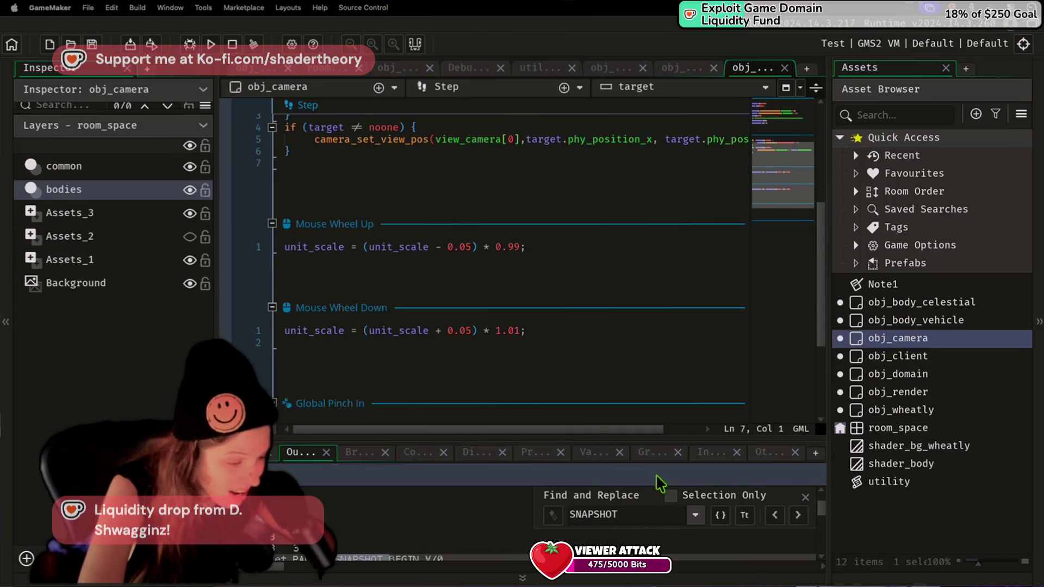
pyautogui.press('super+Tab')
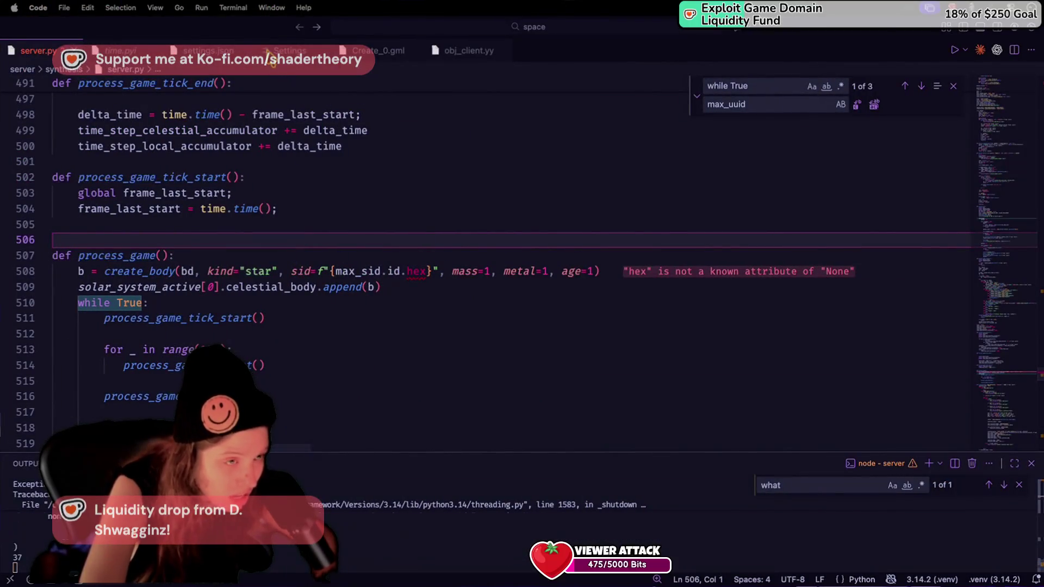
pyautogui.press('super+Tab')
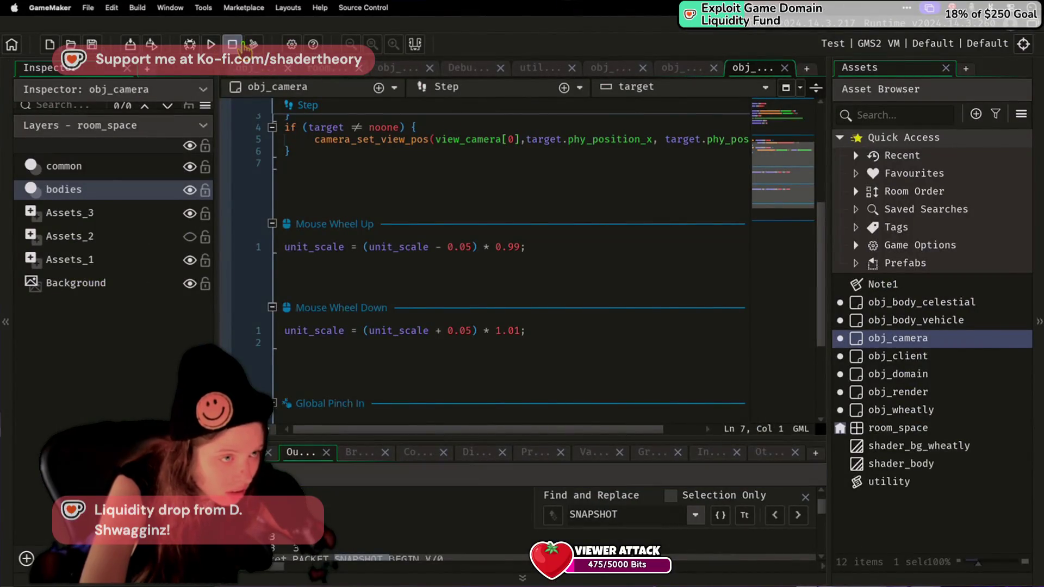
pyautogui.press('super+Tab')
pyautogui.click(334, 161)
pyautogui.scroll(-2, 320, 245)
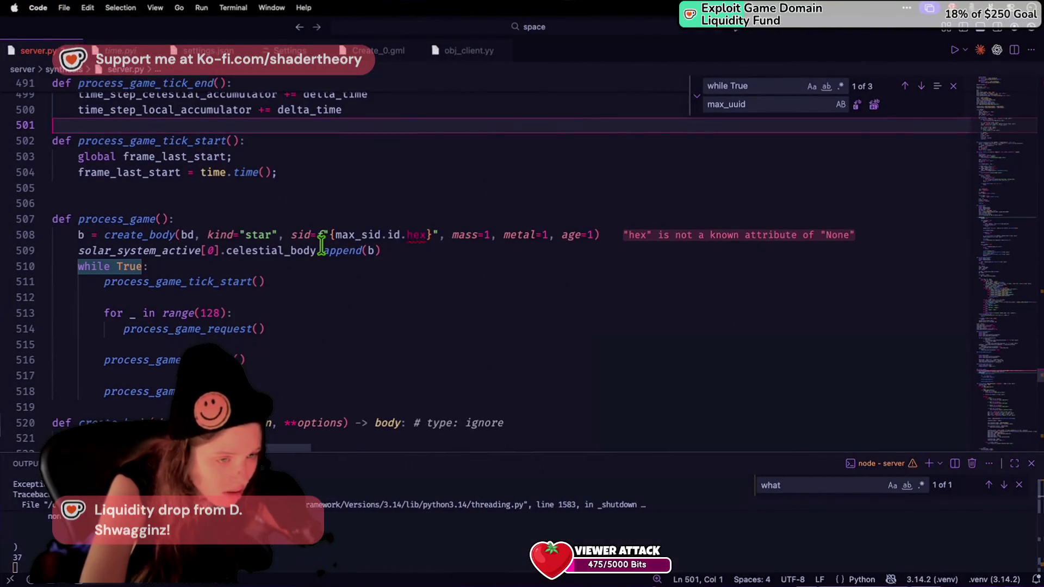
# Search server.py for 'world =' and then 'celestial_world ='
pyautogui.scroll(3, 321, 246)
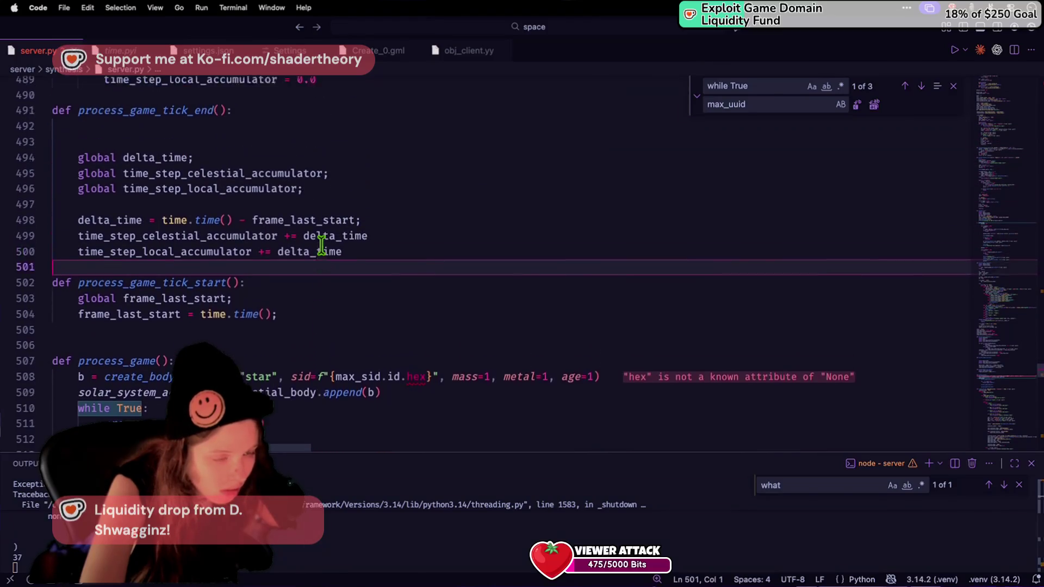
pyautogui.scroll(-9, 321, 245)
pyautogui.scroll(-2, 322, 246)
pyautogui.scroll(5, 321, 246)
pyautogui.scroll(-10, 321, 246)
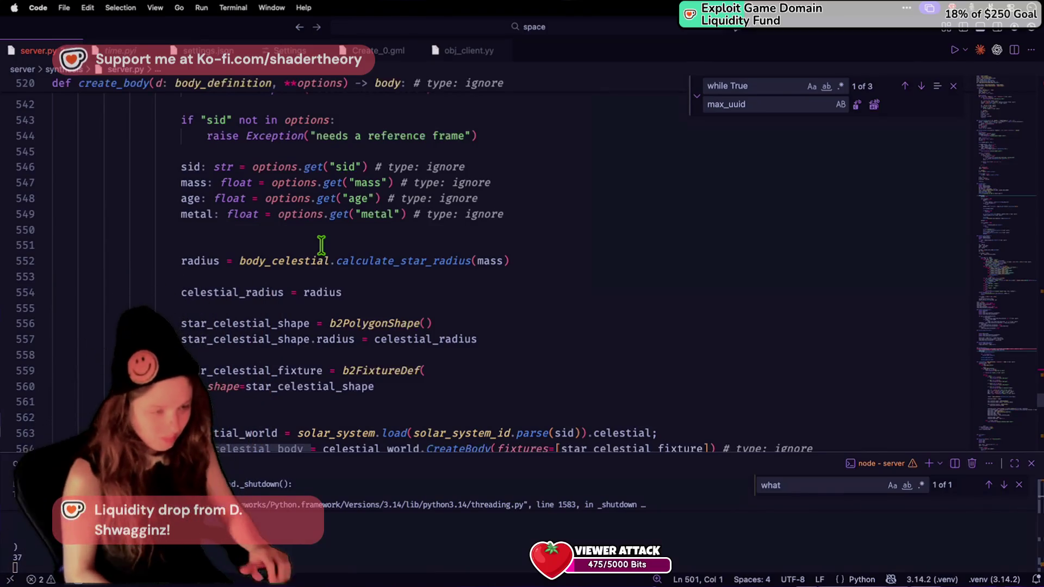
pyautogui.scroll(-15, 321, 245)
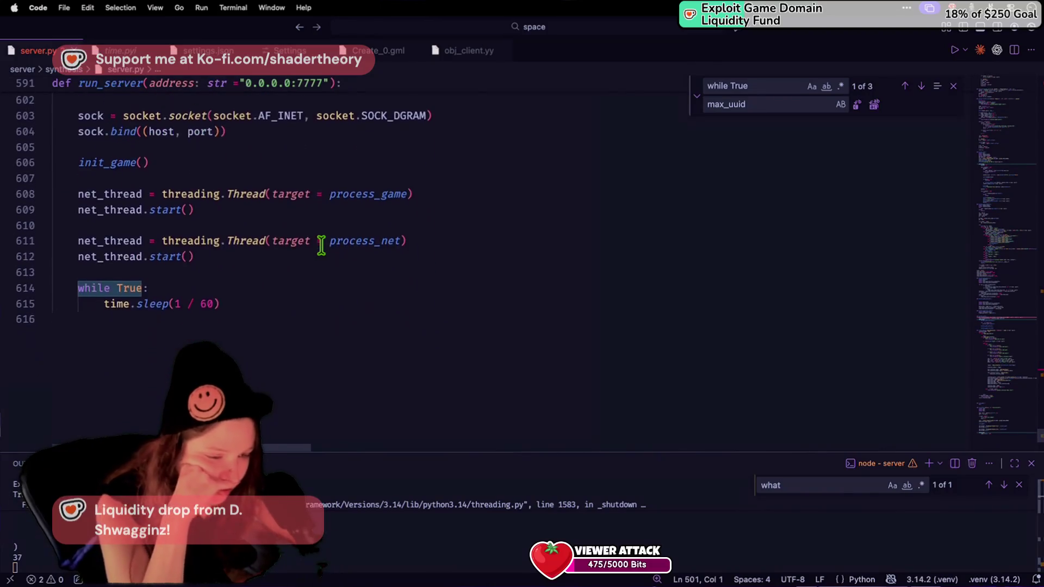
pyautogui.scroll(8, 321, 245)
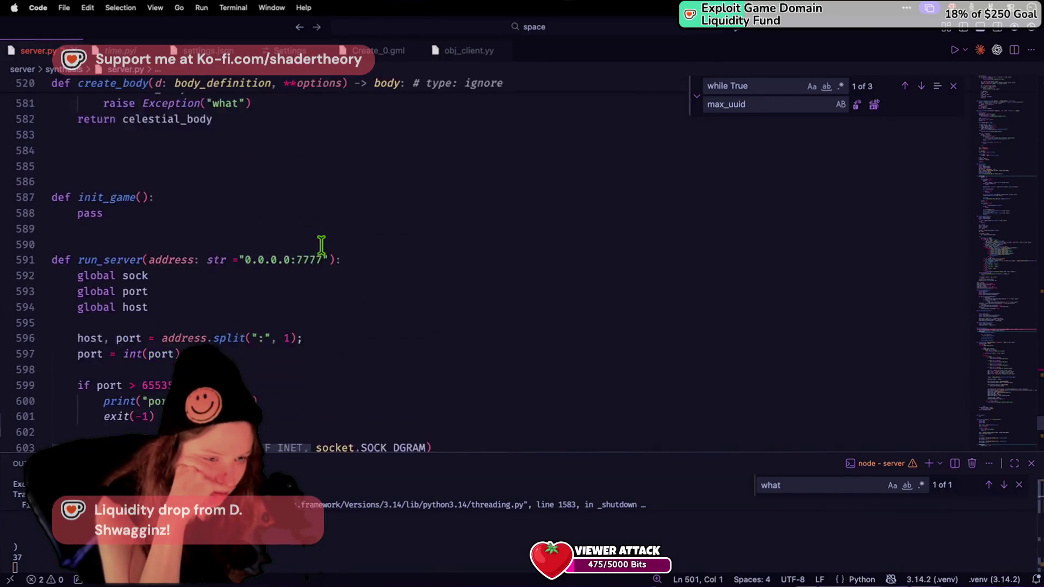
pyautogui.click(321, 246)
pyautogui.press('super+f')
pyautogui.write('world =')
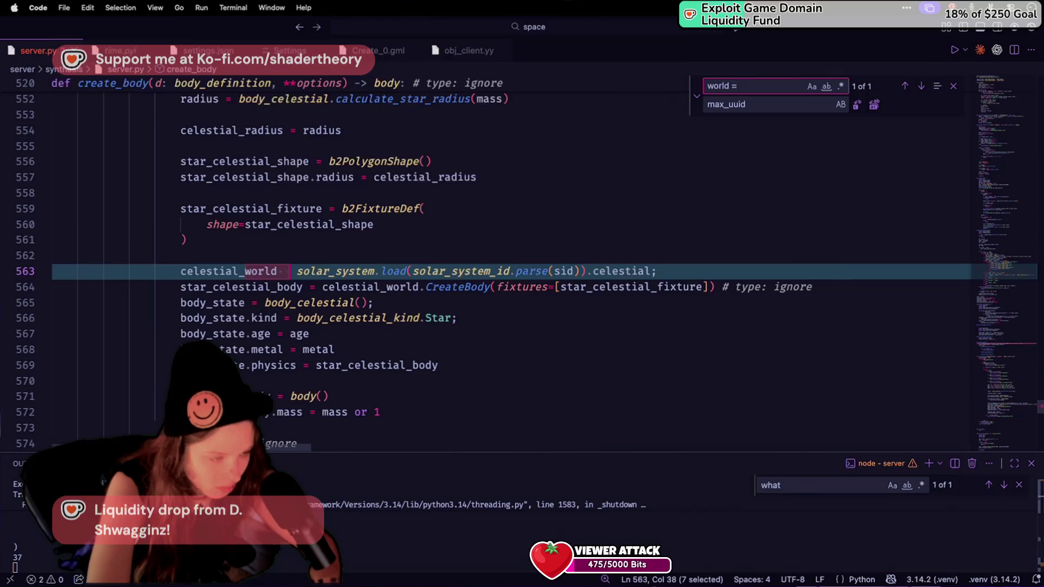
pyautogui.press('super+a')
pyautogui.write('celestial_wo')
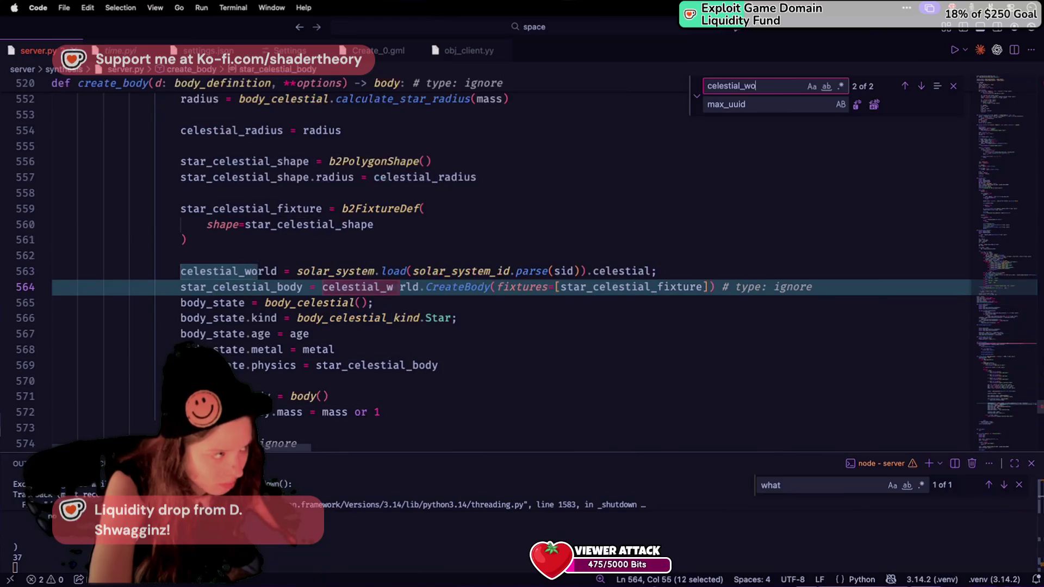
pyautogui.write('rld =')
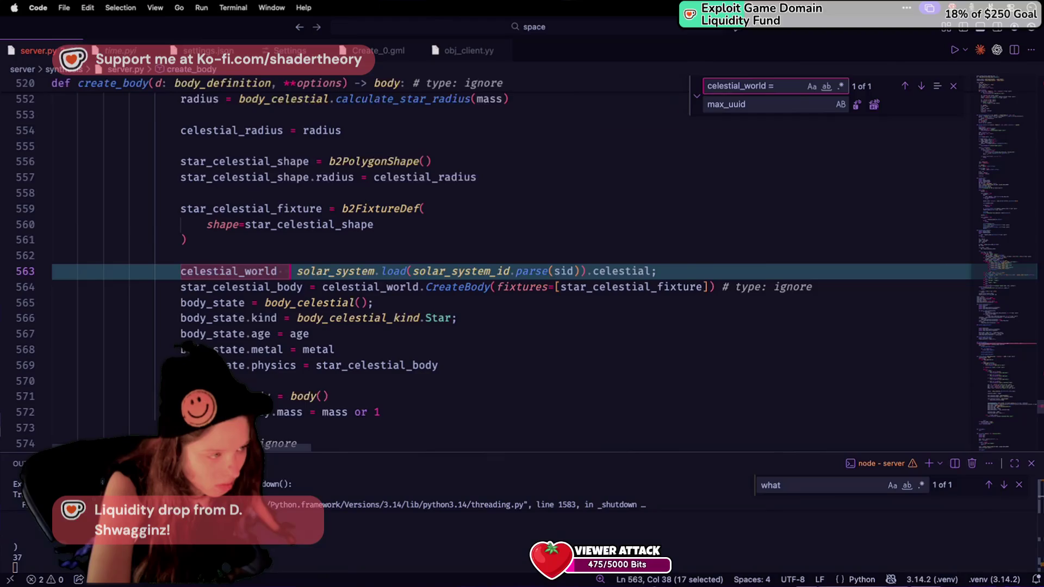
# Search for solar_system, then 'load(' to jump to solar_system's static load method
pyautogui.press('super+a')
pyautogui.write('solar_system')
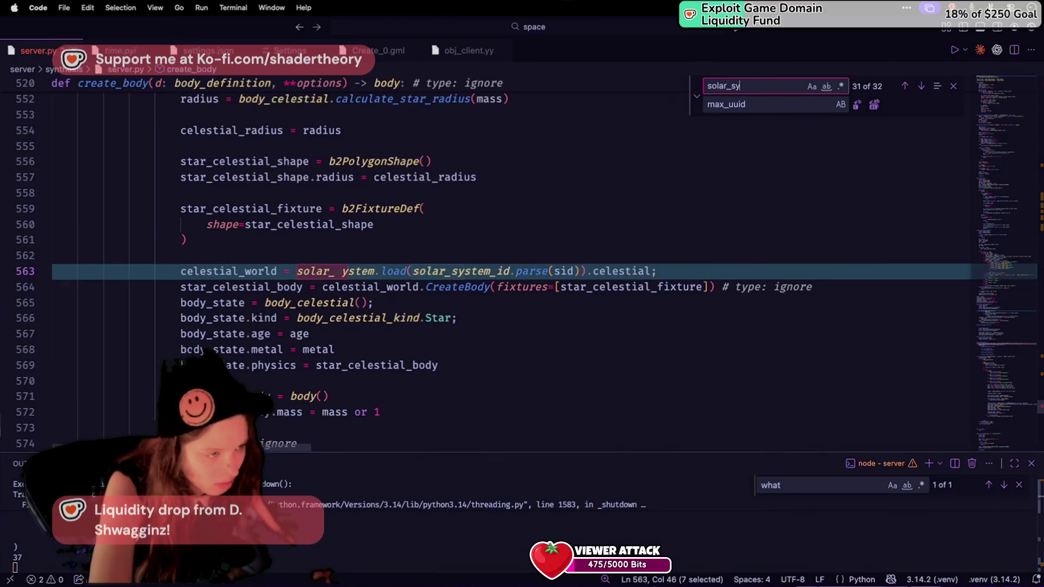
pyautogui.press('super+a')
pyautogui.write('load(')
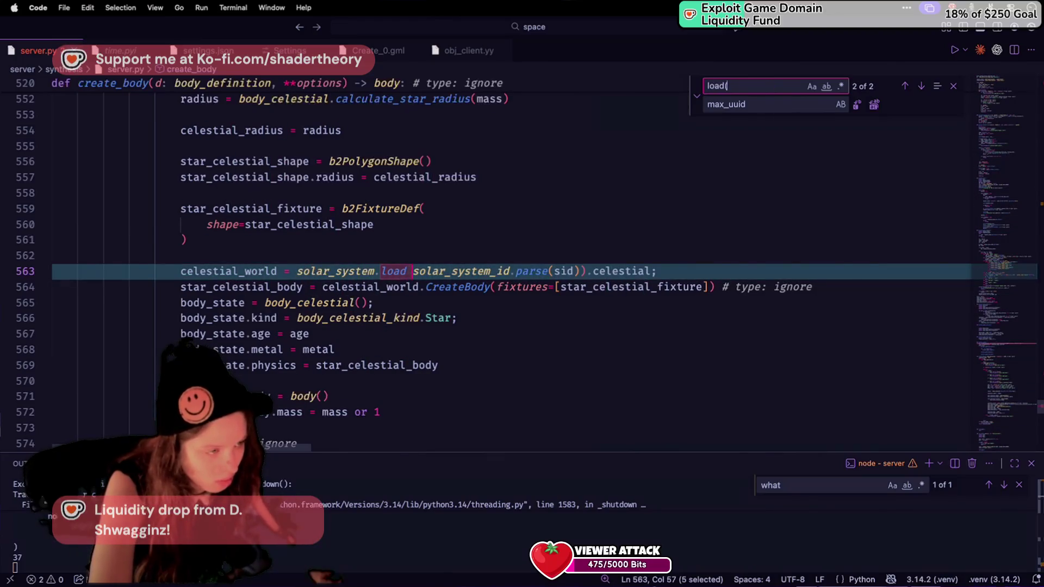
pyautogui.press('Return')
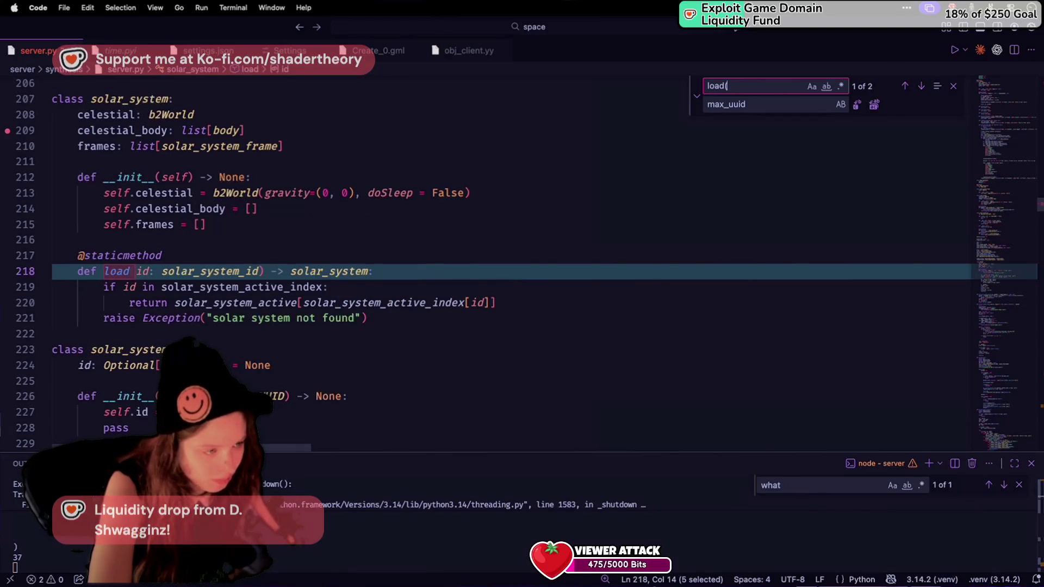
pyautogui.press('super+a')
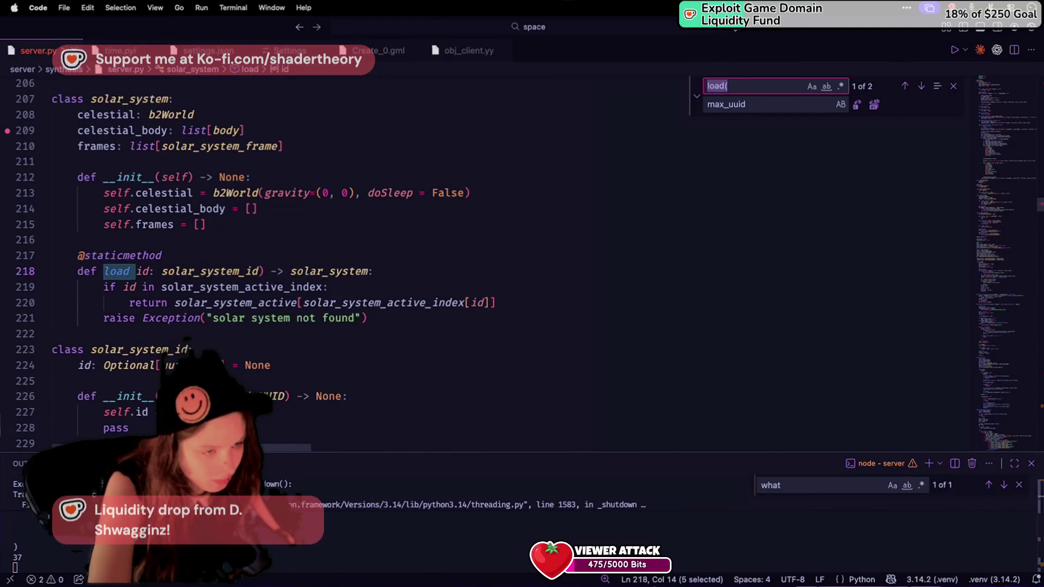
pyautogui.click(853, 489)
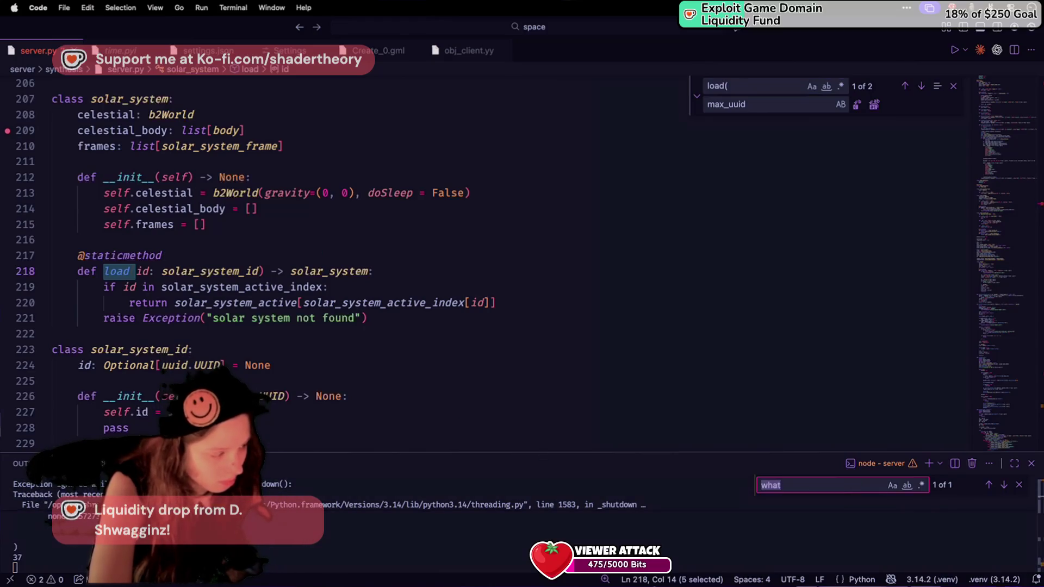
# Search the terminal output for 'solar system not found'
pyautogui.write('so')
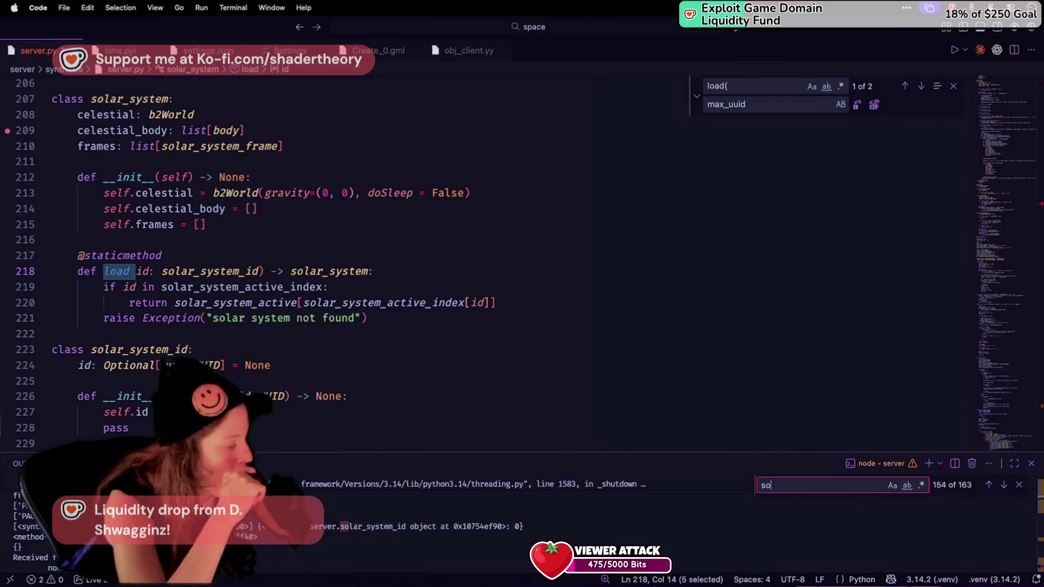
pyautogui.write('lar system not found')
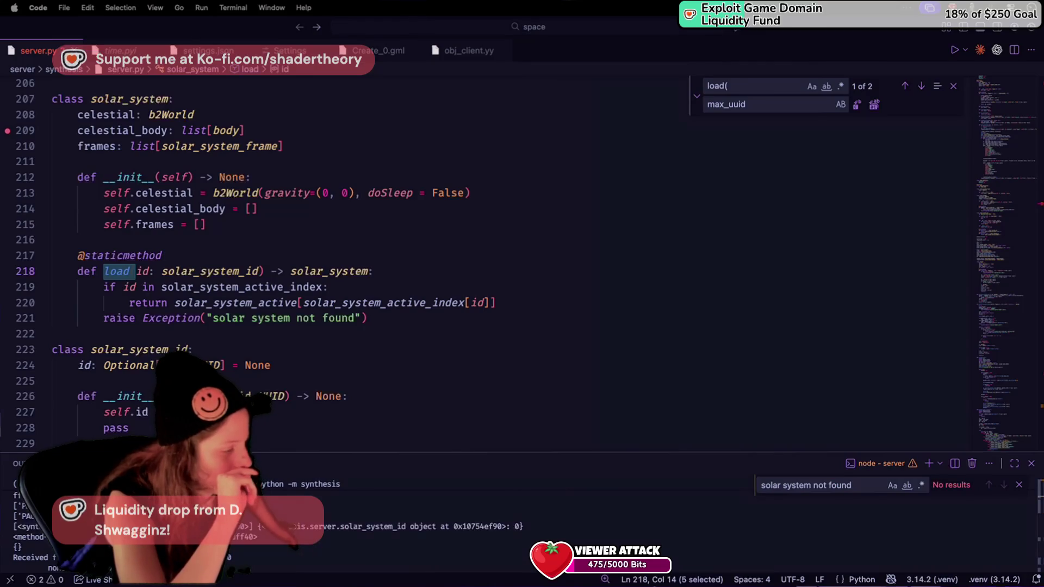
pyautogui.click(729, 266)
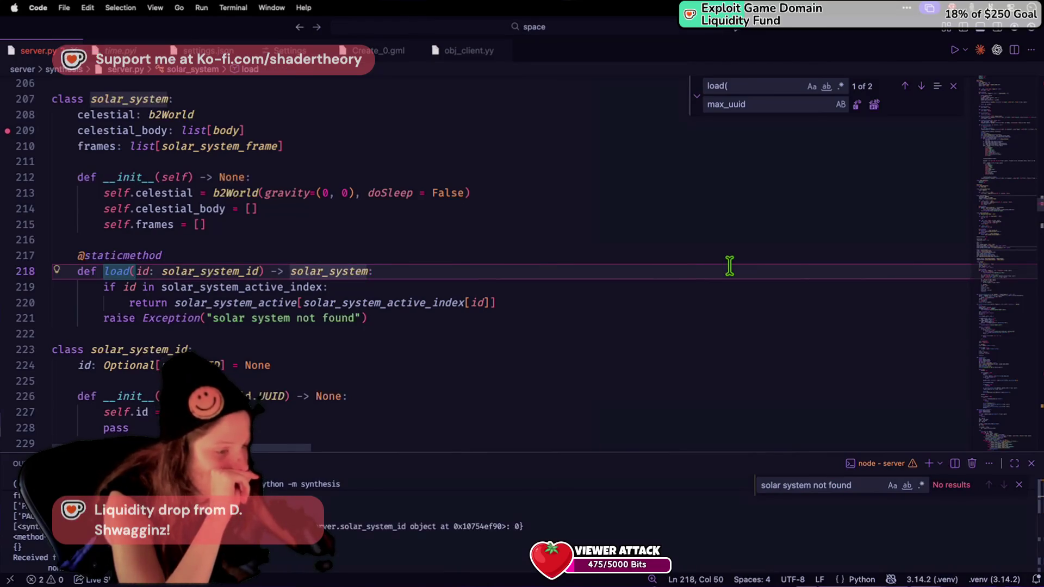
pyautogui.scroll(2, 728, 266)
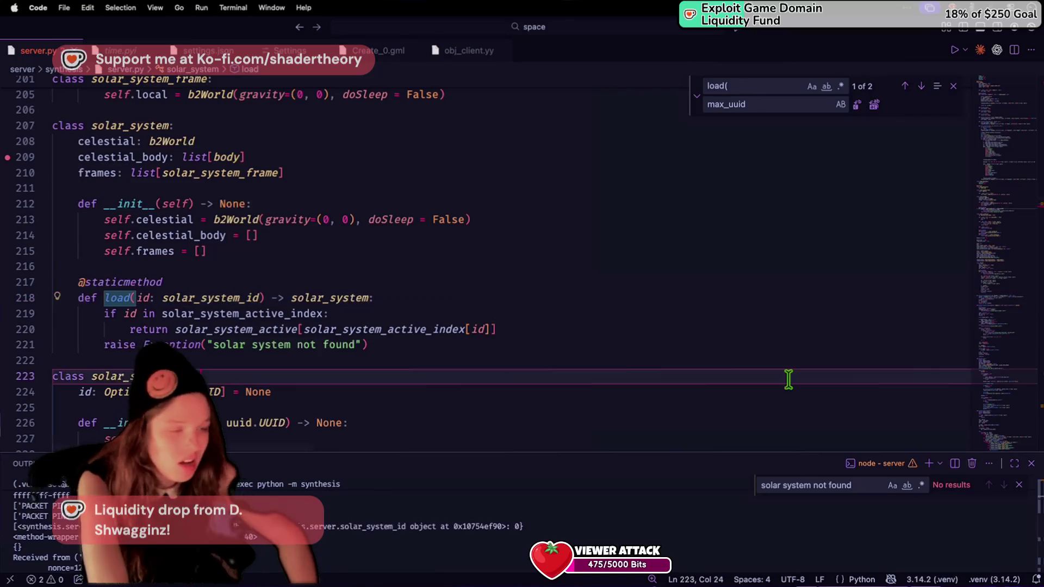
# Review the solar_system id field, then search the file for 'solar_system_ac'
pyautogui.click(791, 378)
pyautogui.scroll(-3, 788, 378)
pyautogui.click(788, 381)
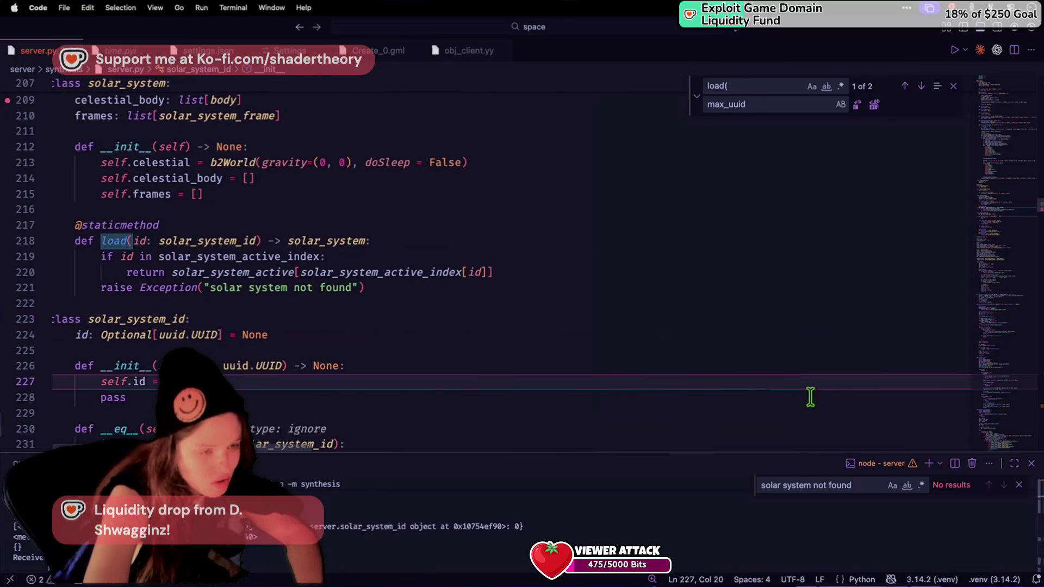
pyautogui.click(319, 333)
pyautogui.press('super+f')
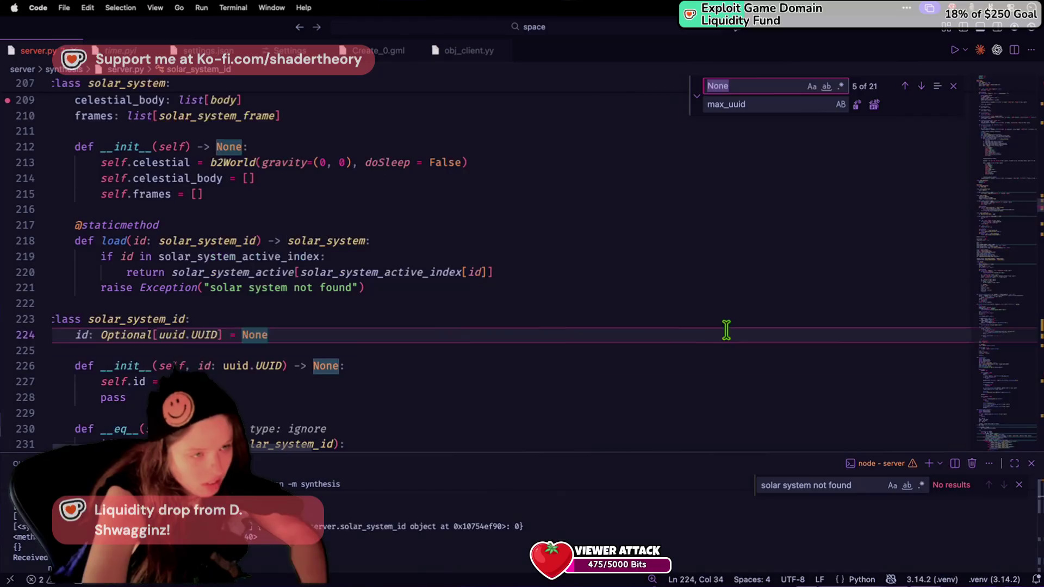
pyautogui.write('solar_system')
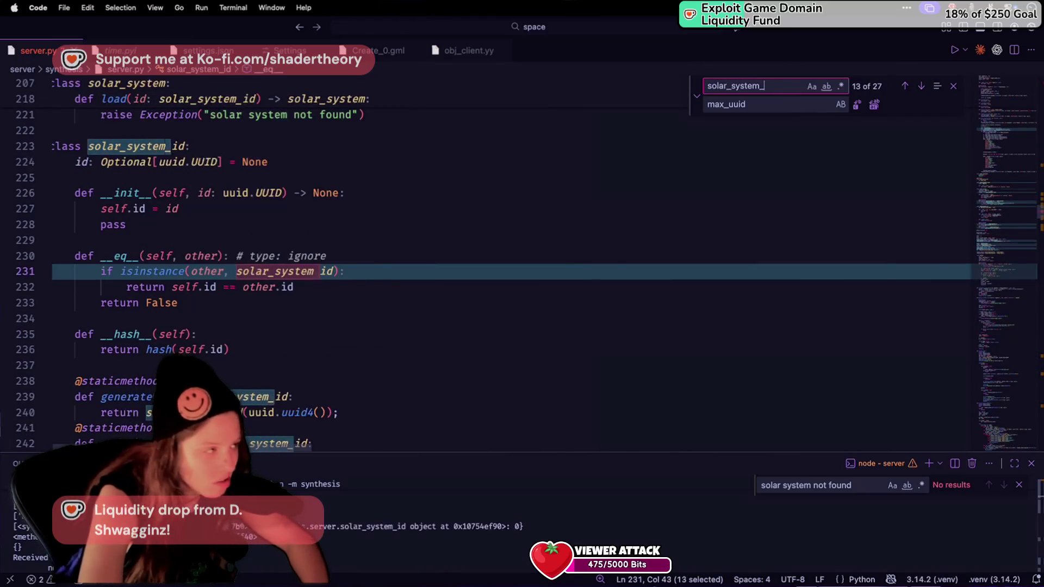
pyautogui.write('_ac')
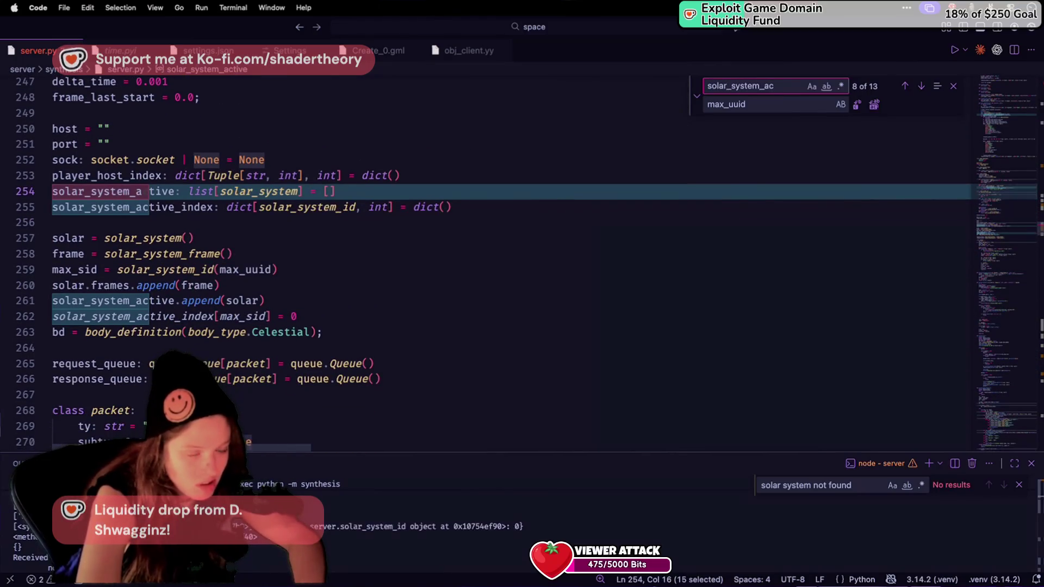
pyautogui.scroll(-1, 739, 326)
pyautogui.click(751, 259)
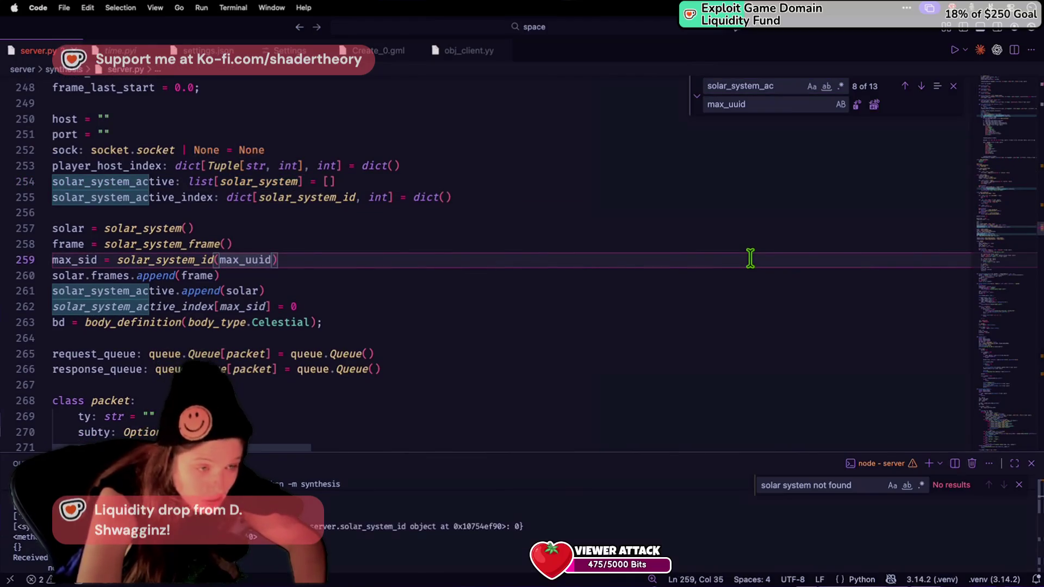
pyautogui.scroll(2, 751, 259)
pyautogui.click(750, 259)
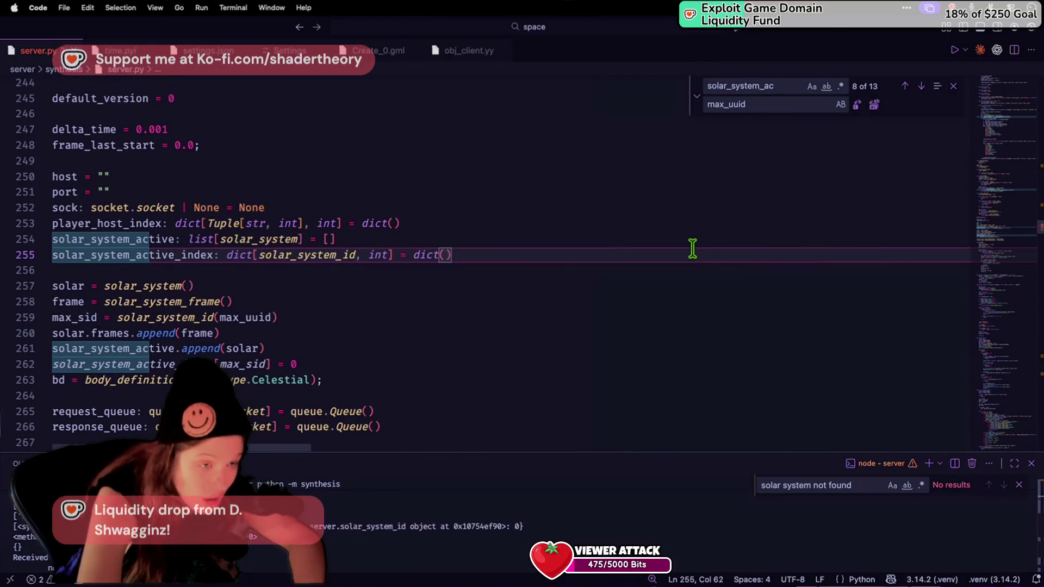
# Step through the solar_system_active matches to its declaration, then search for 'READY'
pyautogui.scroll(1, 692, 249)
pyautogui.click(799, 86)
pyautogui.press('Return')
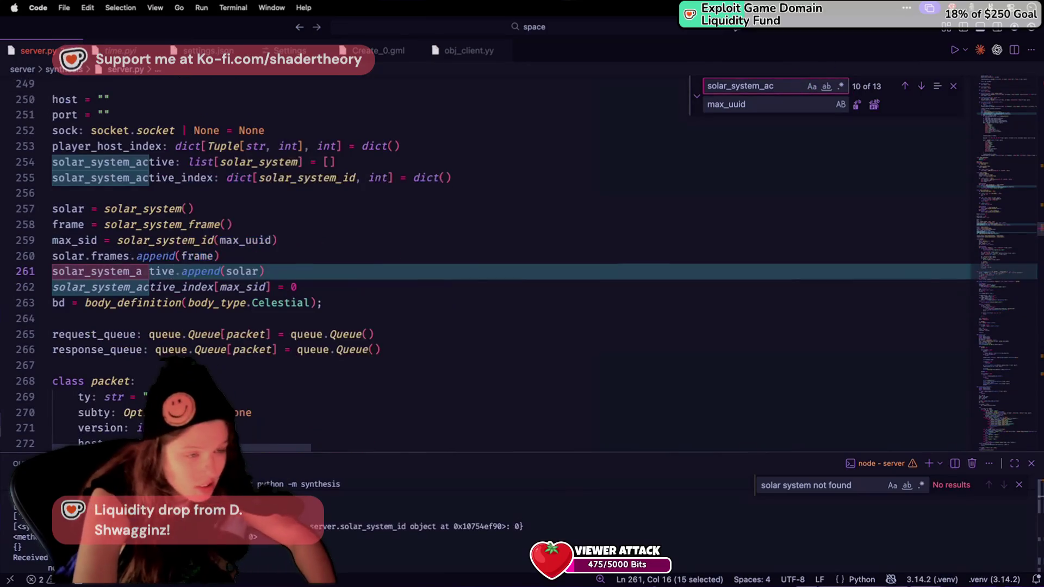
pyautogui.press('Return')
pyautogui.press('Return')
pyautogui.scroll(-1, 562, 173)
pyautogui.hotkey('shift', 'Return')
pyautogui.hotkey('shift', 'Return')
pyautogui.hotkey('shift', 'Return')
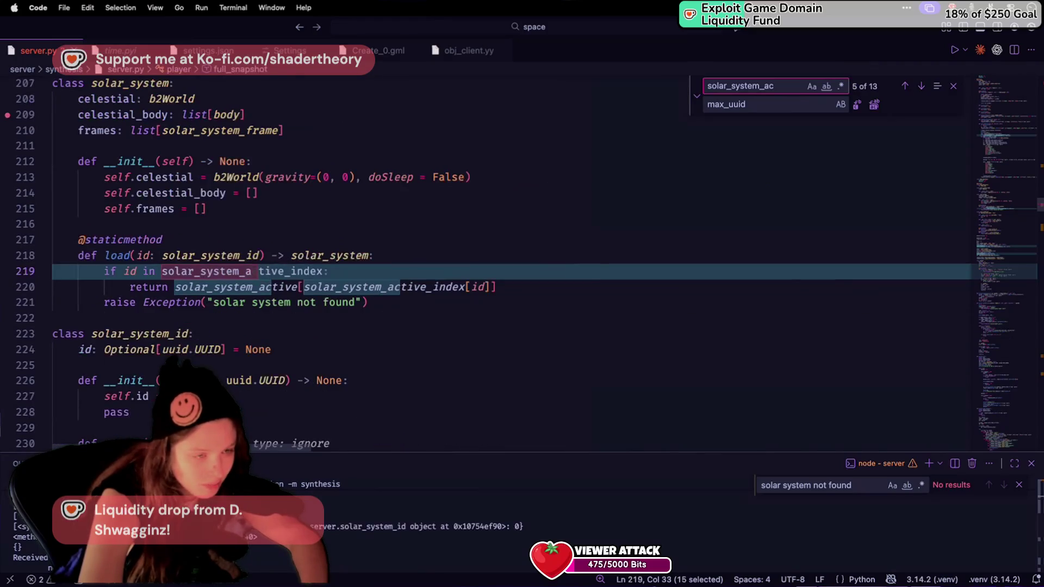
pyautogui.press('Return')
pyautogui.press('Return')
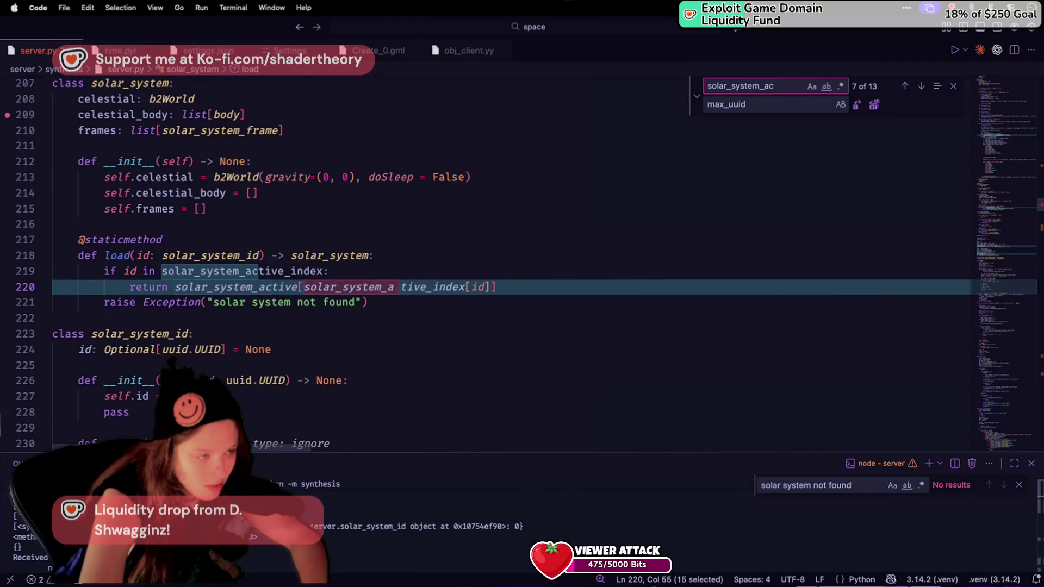
pyautogui.press('Return')
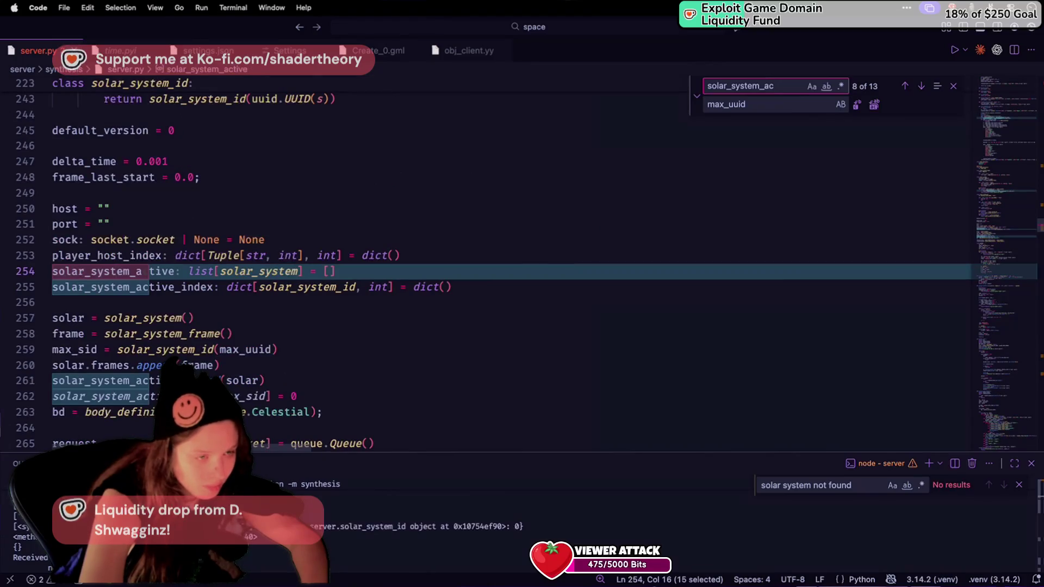
pyautogui.press('super+a')
pyautogui.write('READY')
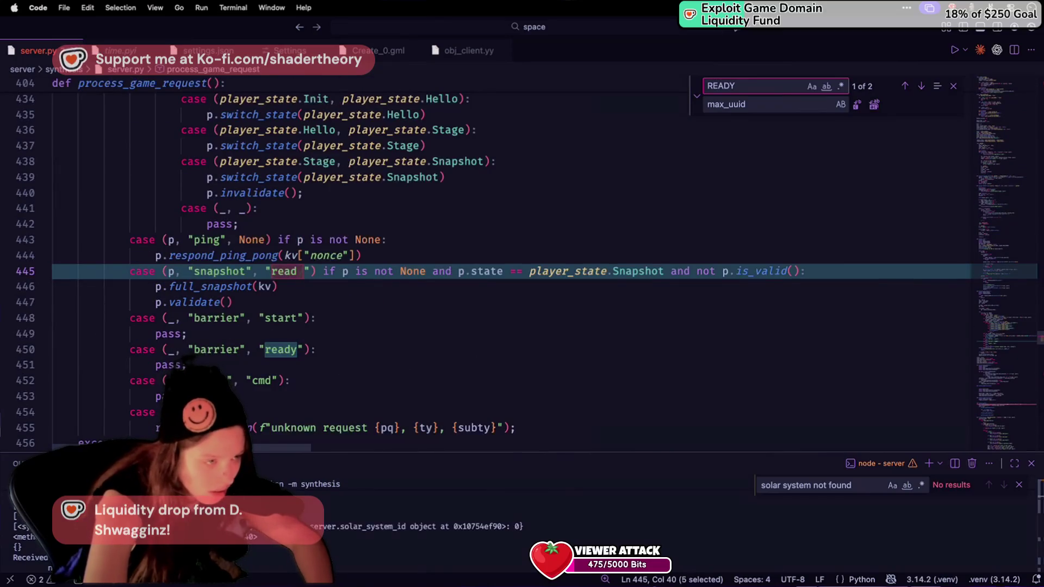
# Cmd+click is_valid in the snapshot handler to reach its definition and select its returned value
pyautogui.moveTo(765, 275)
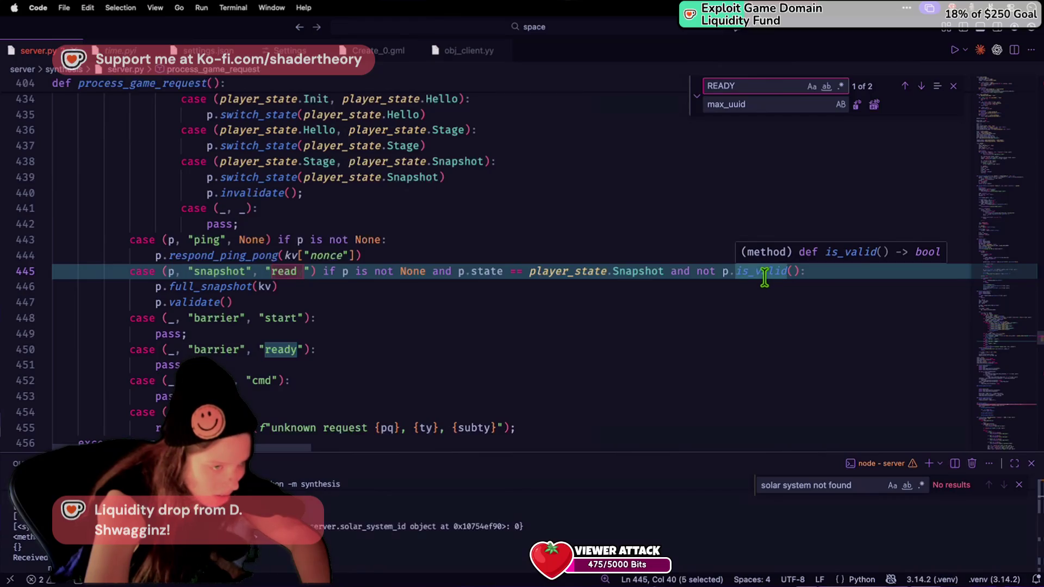
pyautogui.press('super')
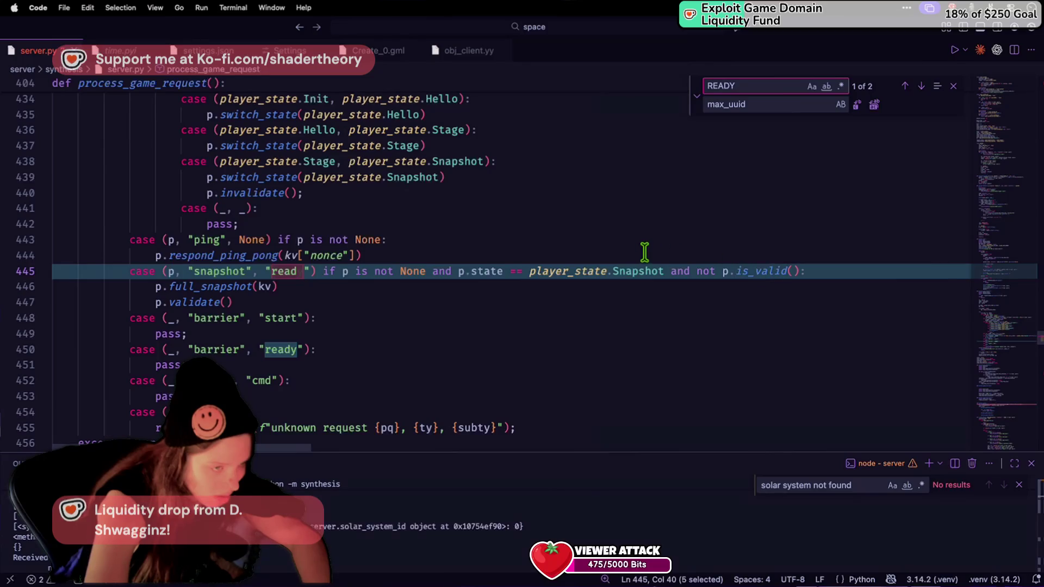
pyautogui.click(624, 263)
pyautogui.click(625, 282)
pyautogui.scroll(1, 625, 282)
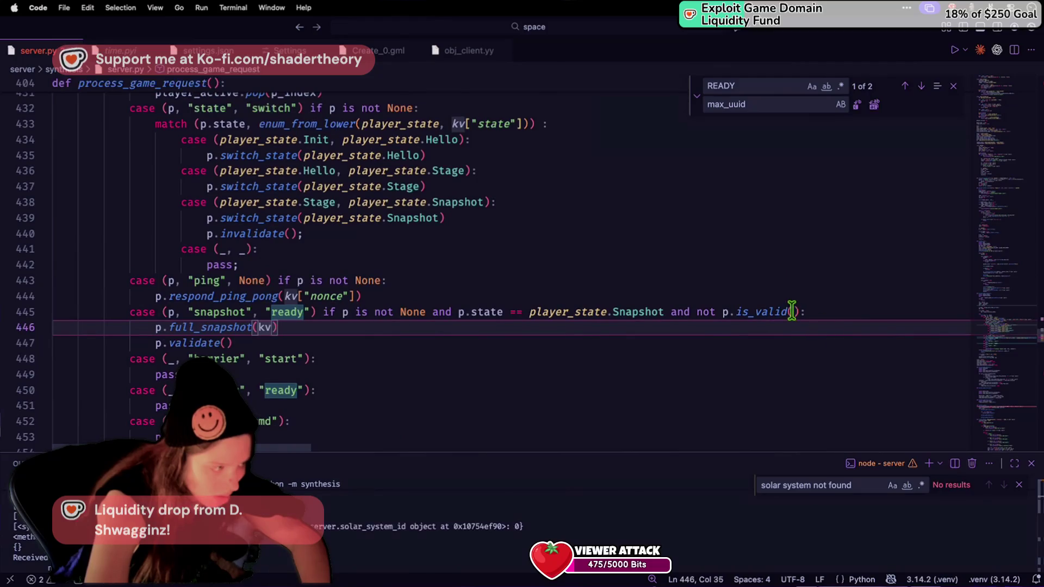
pyautogui.keyDown('super'); pyautogui.click(767, 312); pyautogui.keyUp('super')
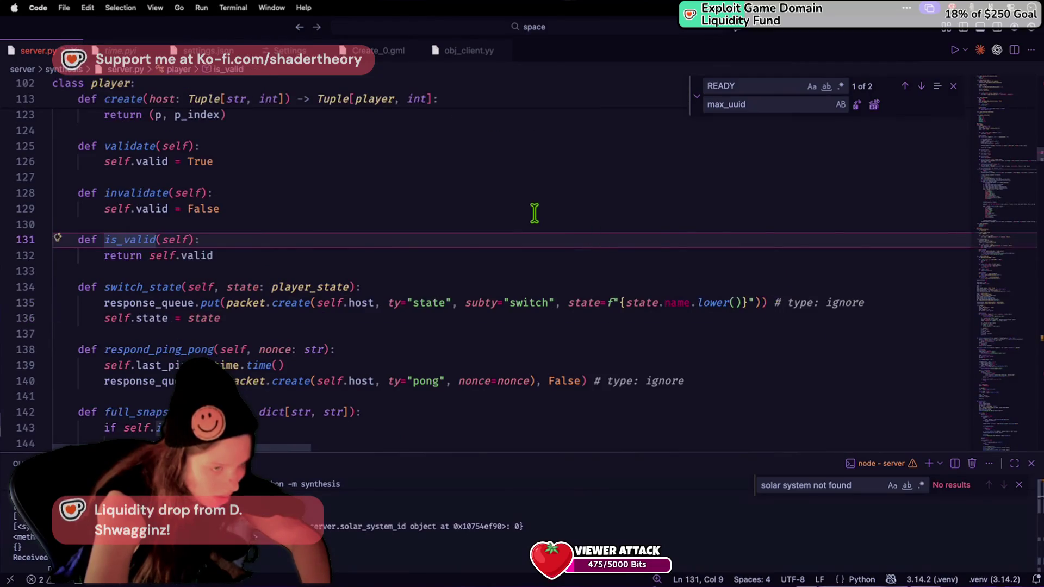
pyautogui.scroll(3, 535, 213)
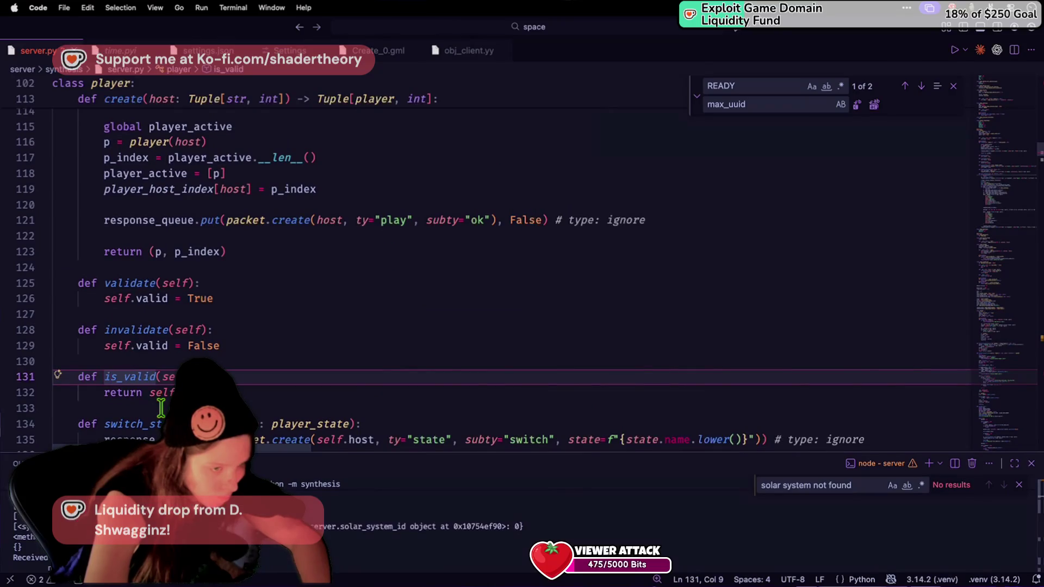
pyautogui.click(156, 403)
pyautogui.hotkey('shift', 'End')
# Make player.is_valid return True instead of self.valid
pyautogui.press('BackSpace')
pyautogui.scroll(-1, 156, 403)
pyautogui.write('True')
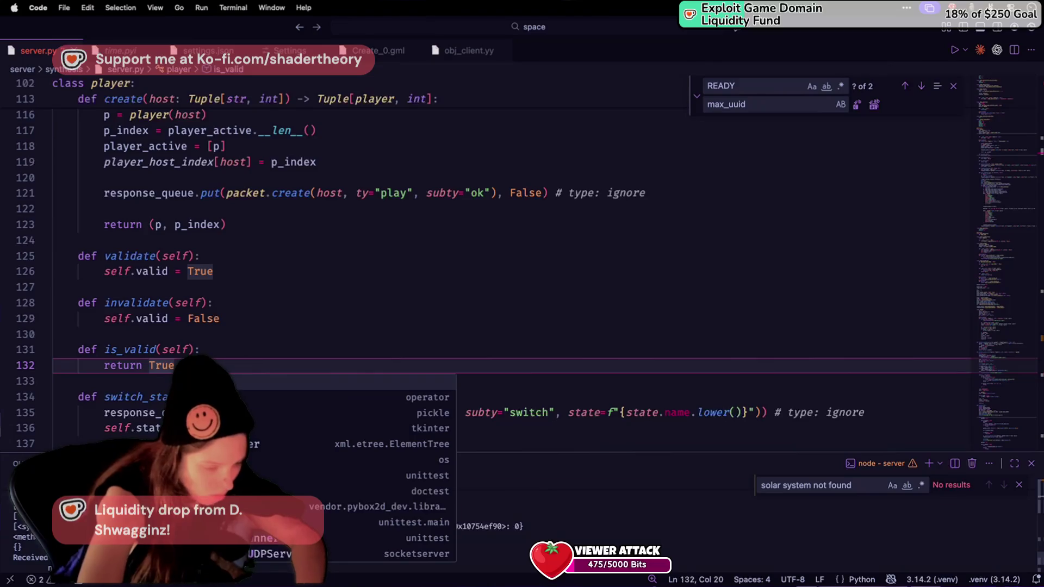
pyautogui.hotkey('ctrl', '`')
# Stop the running server, rerun the python -m synthesis start command, then switch to GameMaker
pyautogui.hotkey('ctrl', 'c')
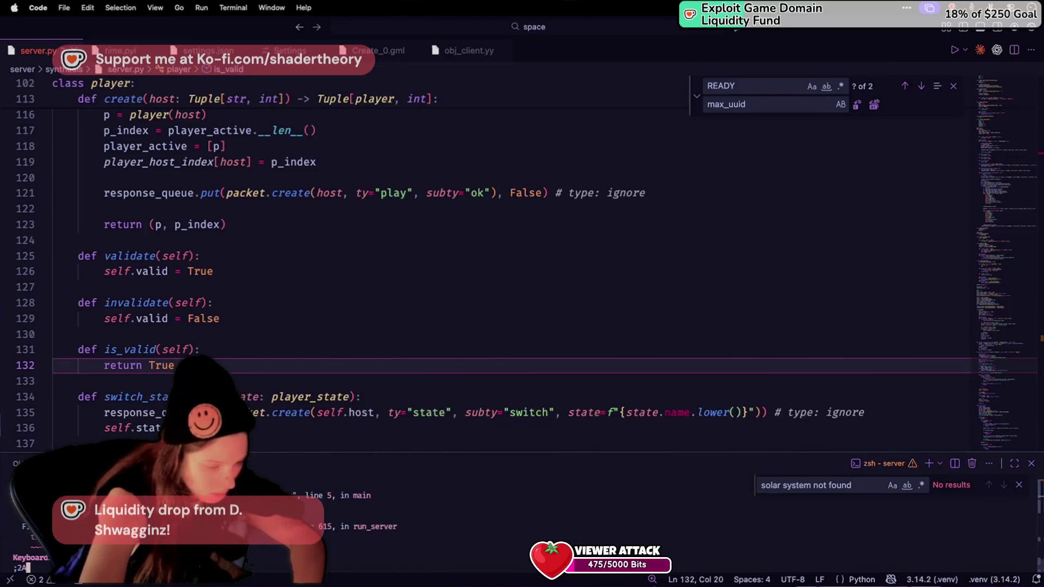
pyautogui.press('Return')
pyautogui.press('Up')
pyautogui.press('Return')
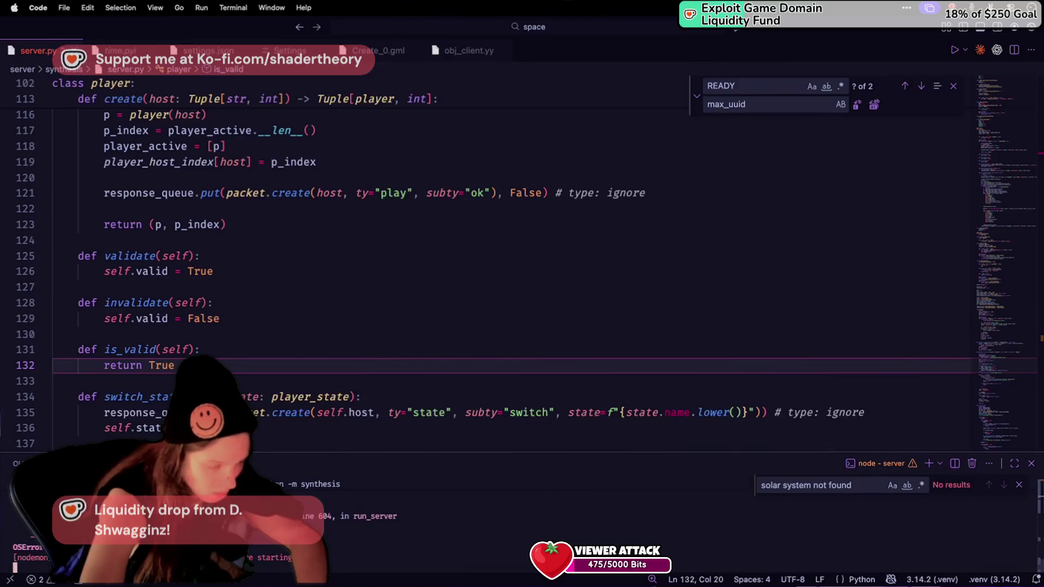
pyautogui.hotkey('ctrl', 'c')
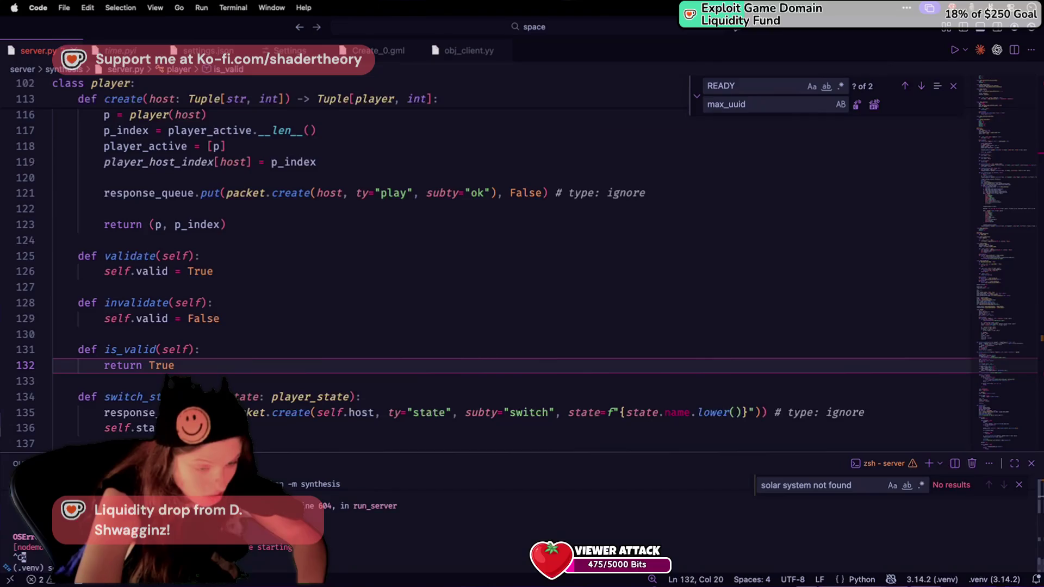
pyautogui.press('Return')
pyautogui.press('Return')
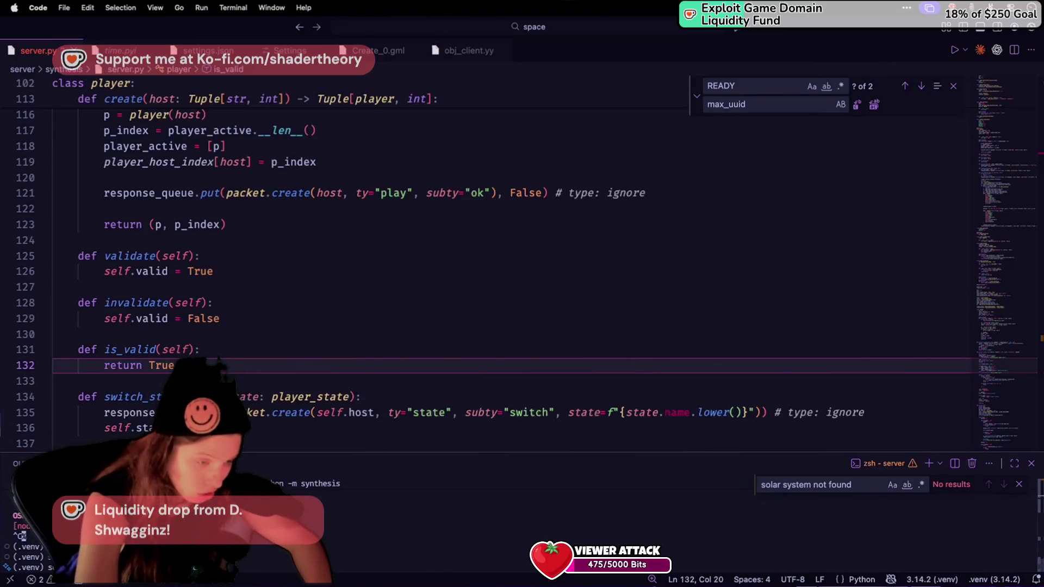
pyautogui.press('Return')
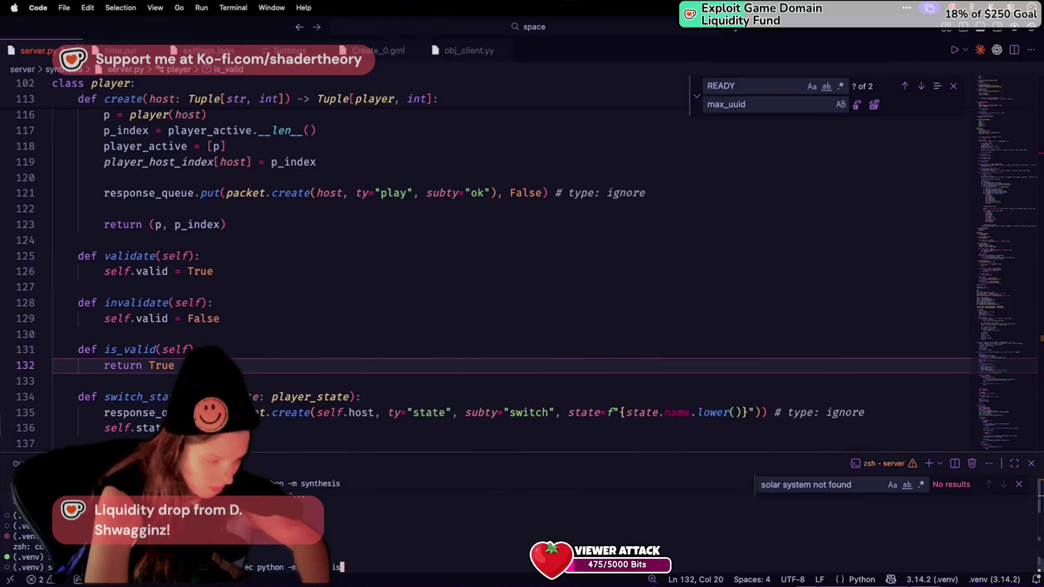
pyautogui.click(226, 304)
pyautogui.scroll(-2, 225, 348)
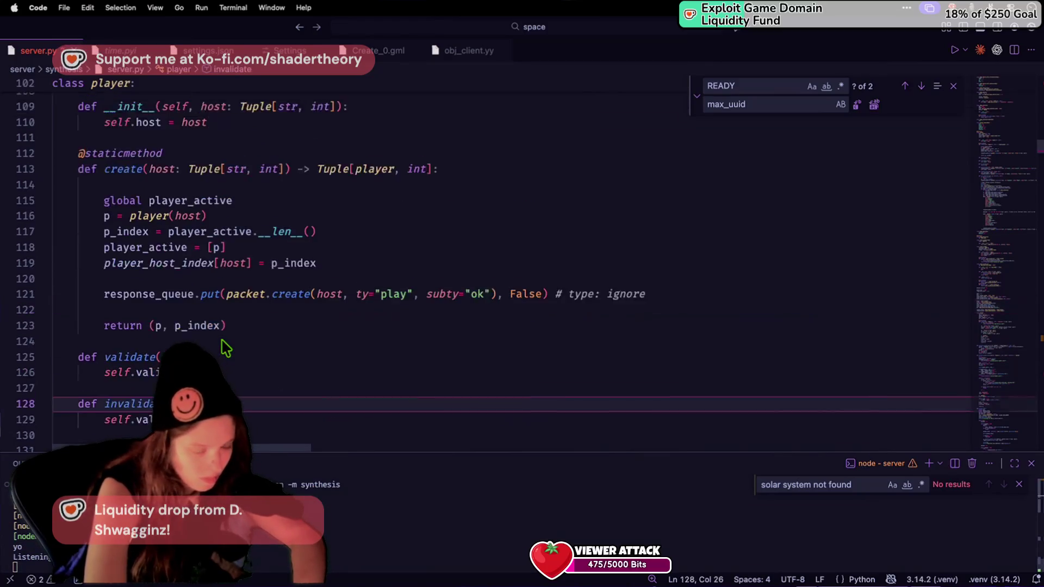
pyautogui.scroll(4, 226, 347)
pyautogui.scroll(-1, 226, 348)
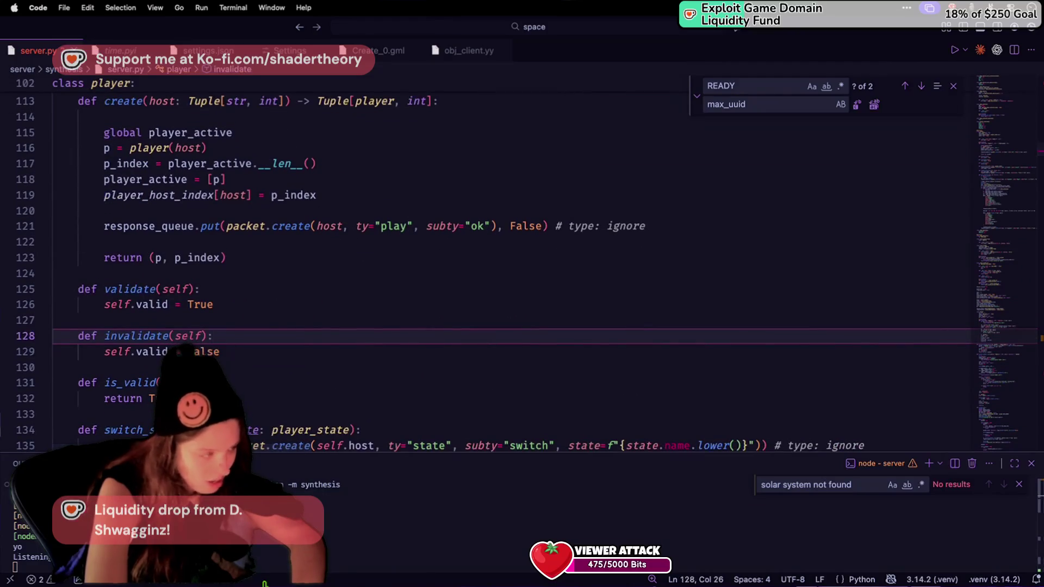
pyautogui.press('super+Tab')
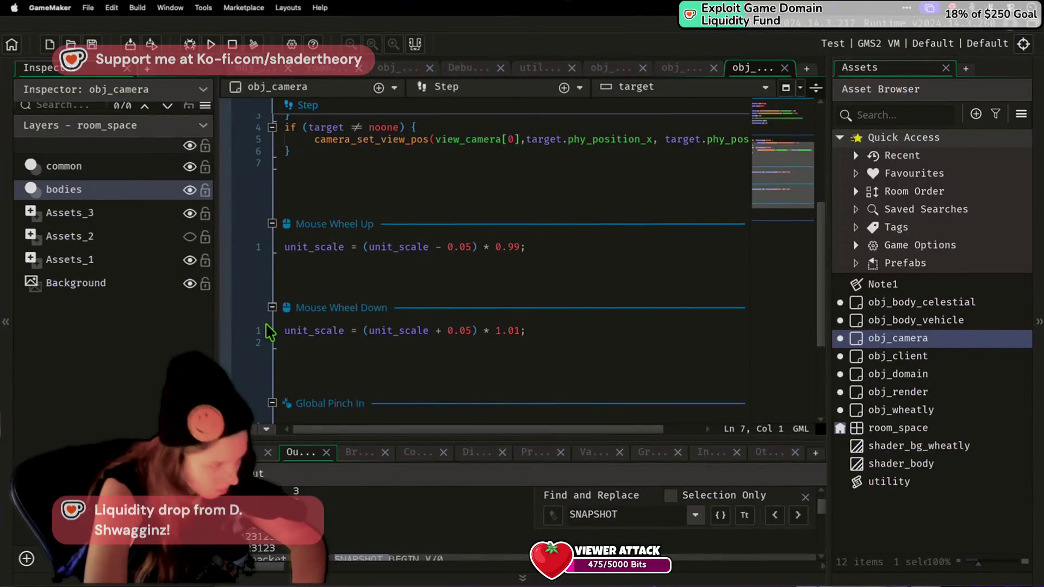
pyautogui.click(211, 45)
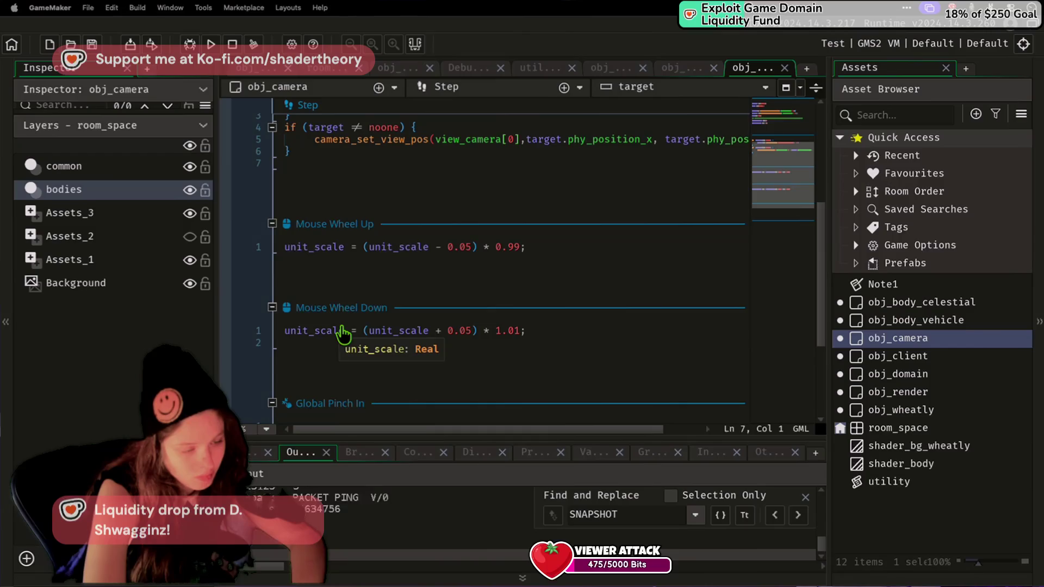
pyautogui.click(231, 46)
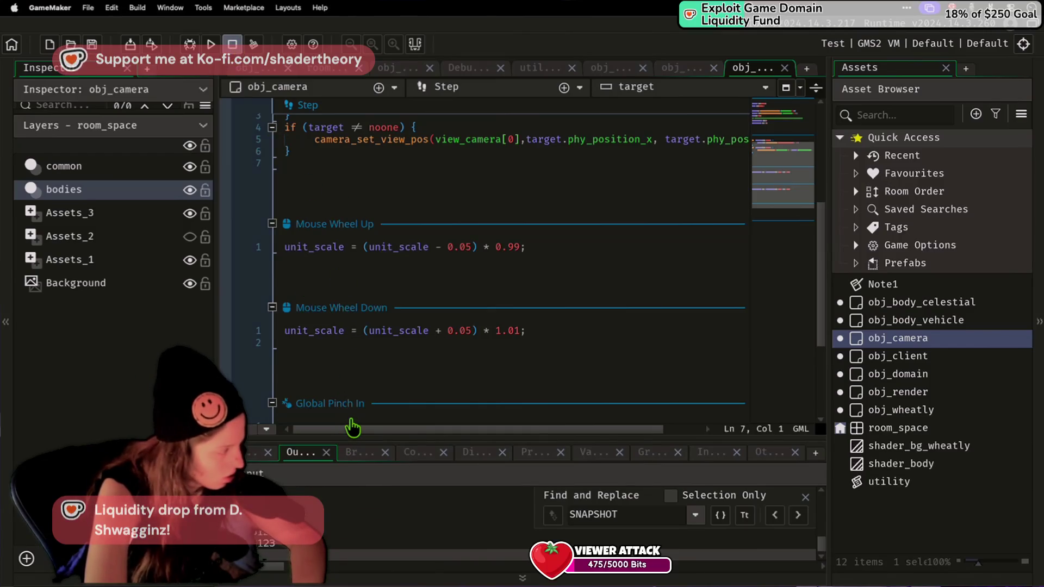
pyautogui.hotkey('ctrl', 'Right')
pyautogui.click(930, 464)
pyautogui.click(1029, 484)
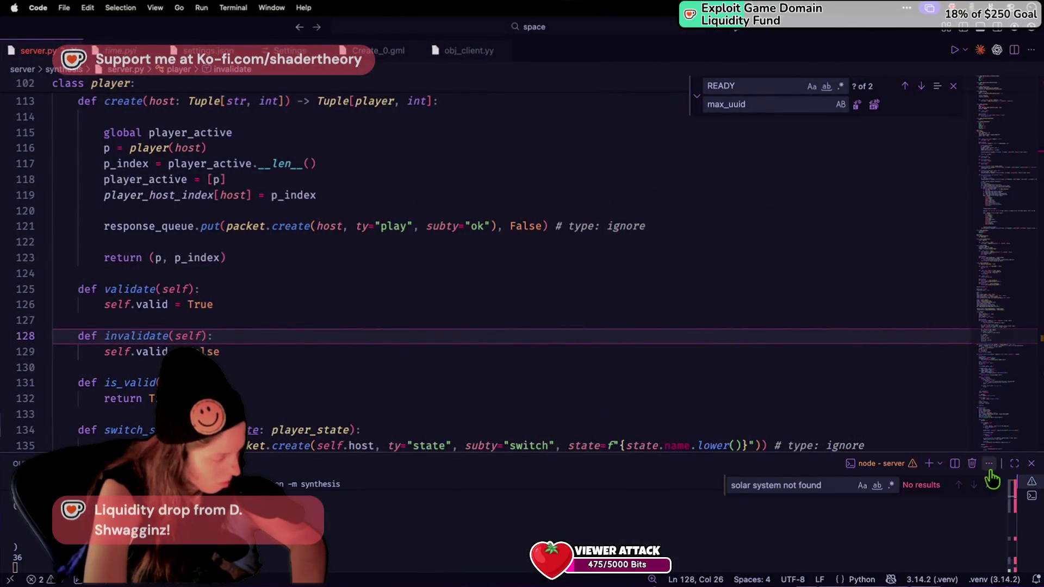
# Kill the old server terminal, relaunch the server in a fresh one, and switch to GameMaker
pyautogui.click(972, 465)
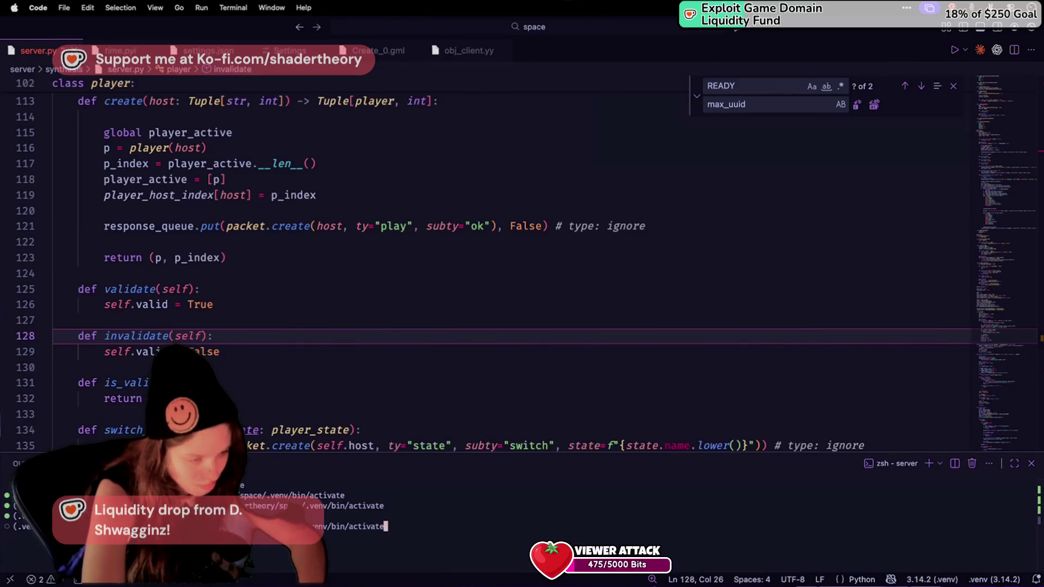
pyautogui.press('Return')
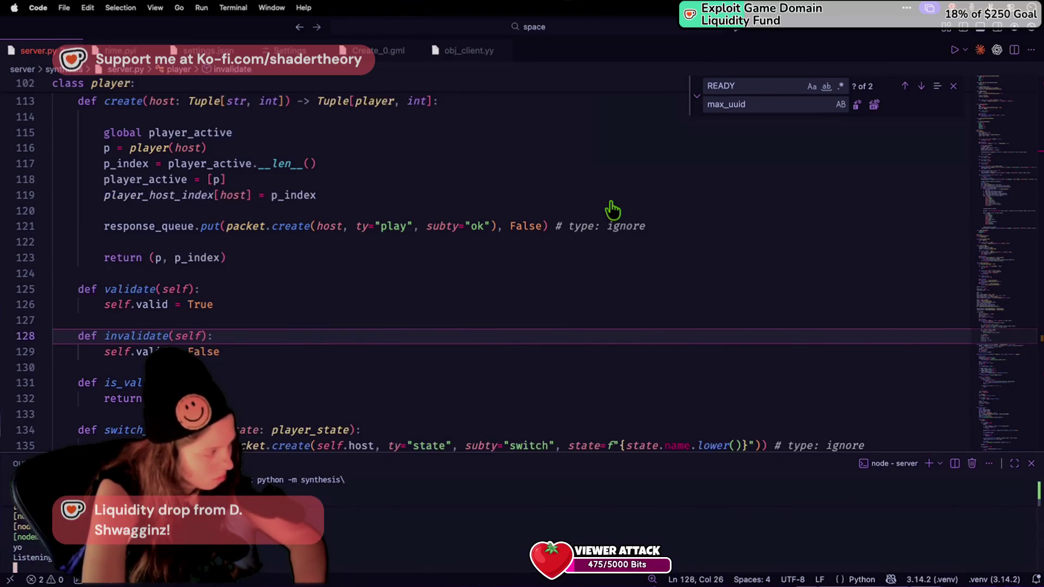
pyautogui.press('super+Tab')
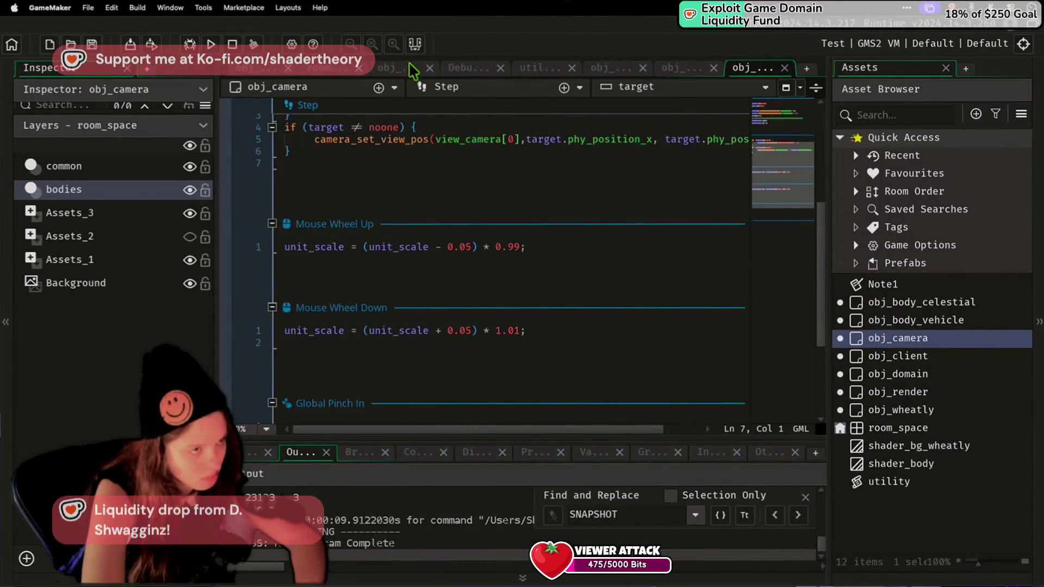
# Rerun the GameMaker game so it logs SNAPSHOT READY, then return to server.py
pyautogui.click(212, 46)
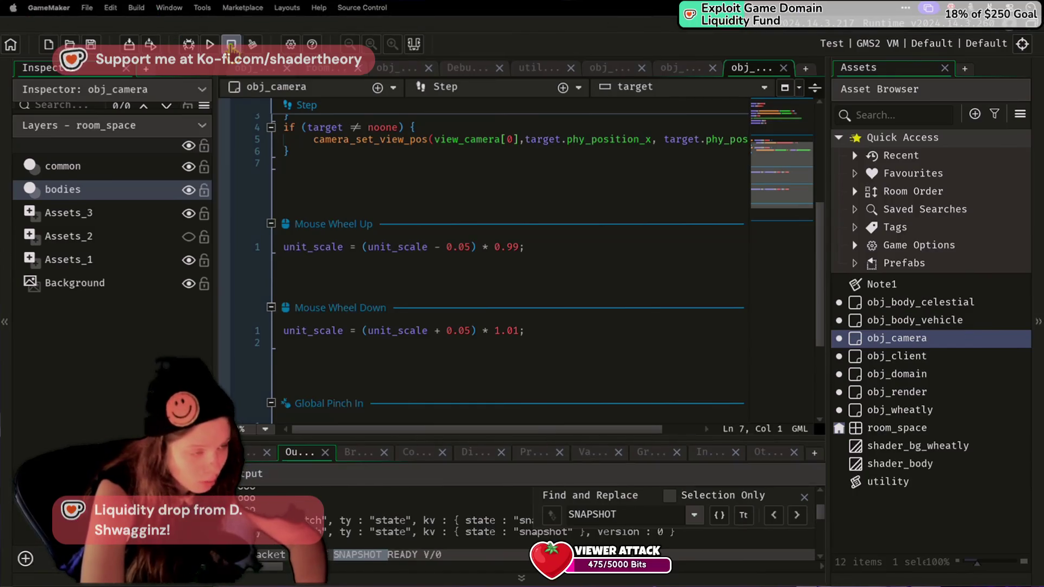
pyautogui.press('super+Tab')
pyautogui.click(202, 365)
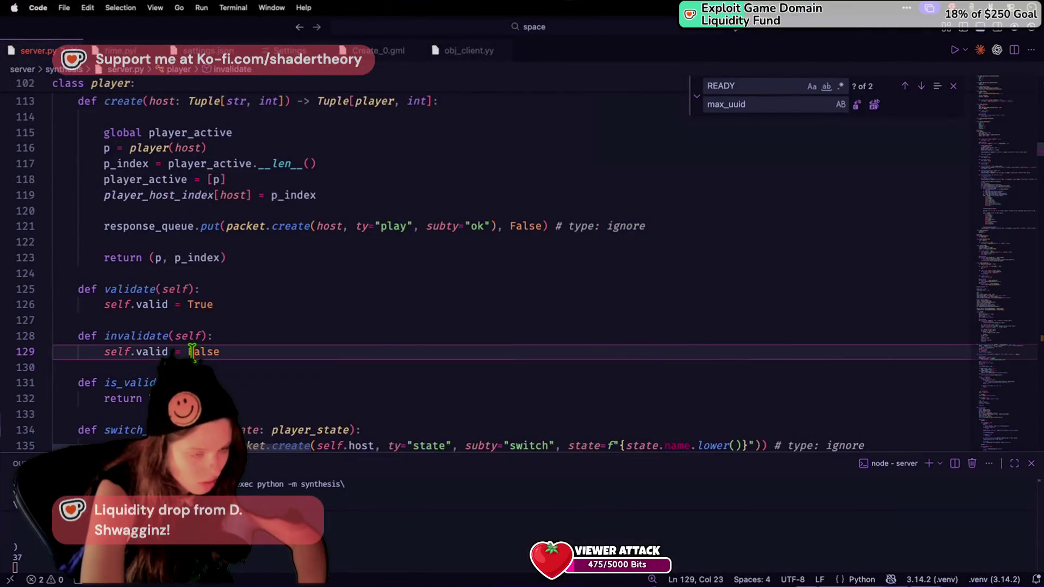
# Search server.py for is_valid and step between its definition and its calls
pyautogui.press('super+f')
pyautogui.write('is_vald')
pyautogui.press('BackSpace')
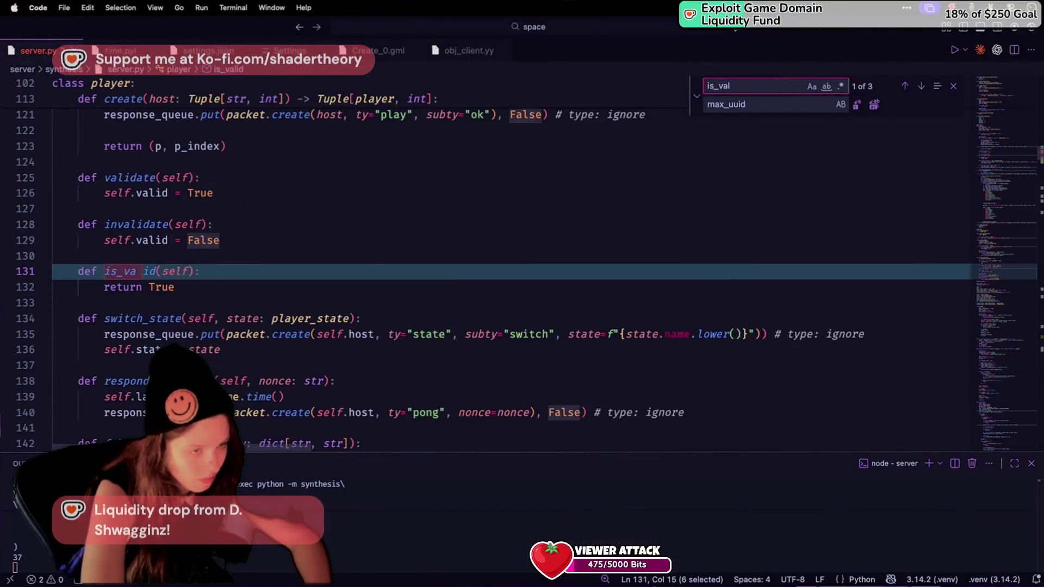
pyautogui.press('Return')
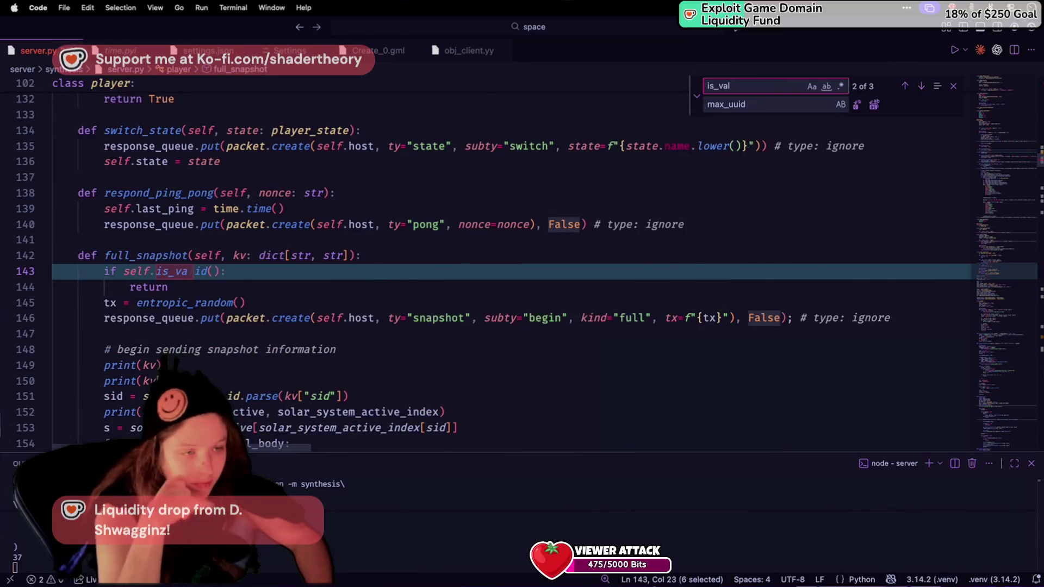
pyautogui.hotkey('shift', 'Return')
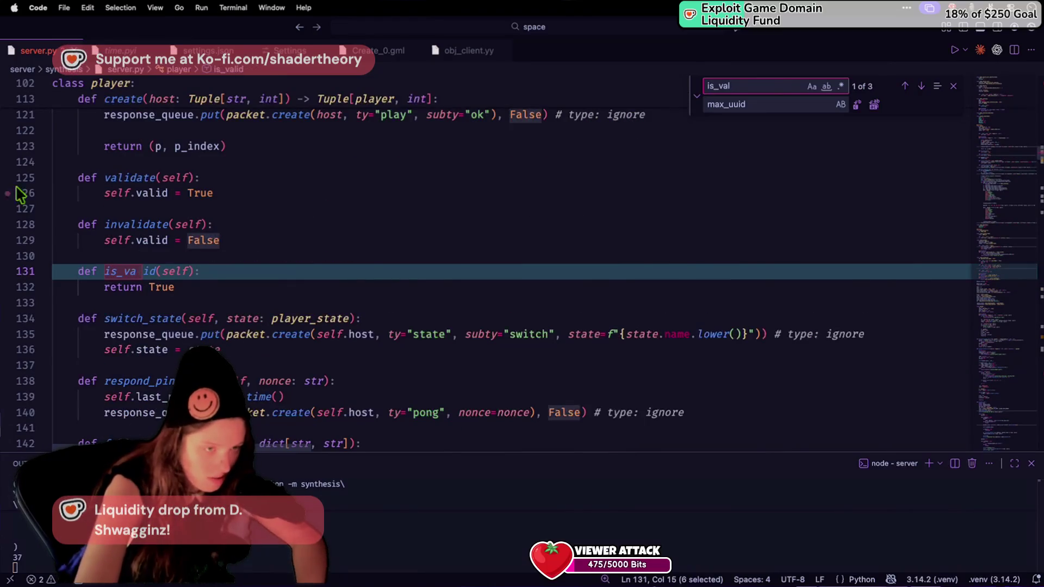
pyautogui.moveTo(148, 268)
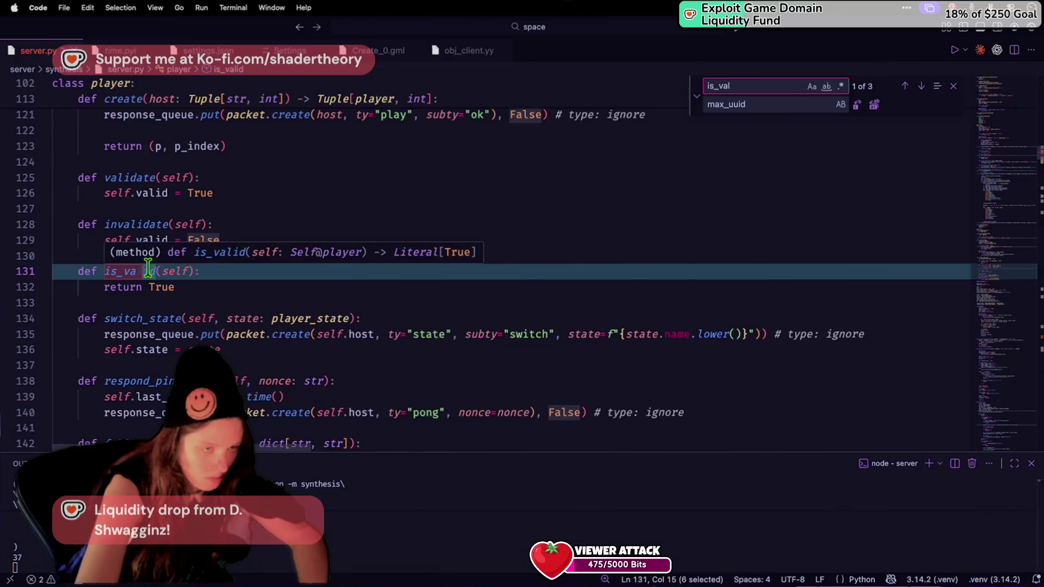
pyautogui.press('Return')
pyautogui.hotkey('shift', 'Return')
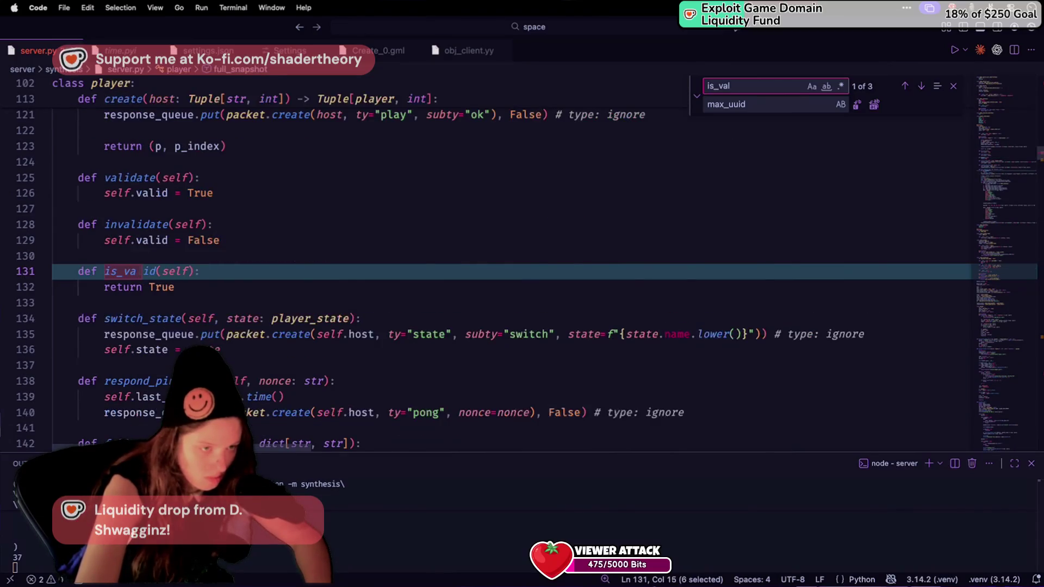
# Make is_valid on line 132 return self.valid instead of True
pyautogui.click(175, 286)
pyautogui.press('BackSpace')
pyautogui.press('BackSpace')
pyautogui.press('BackSpace')
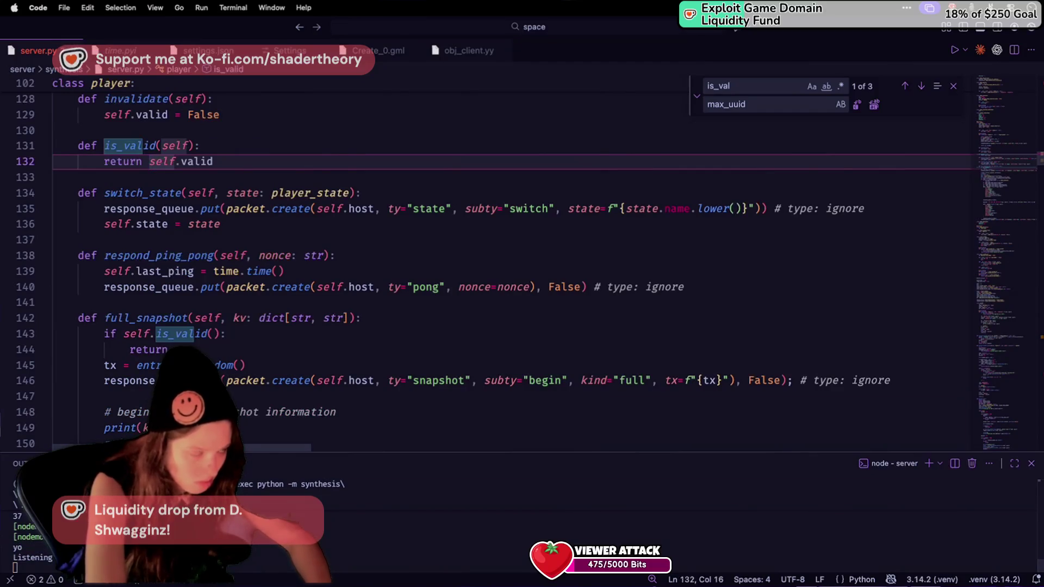
pyautogui.click(371, 237)
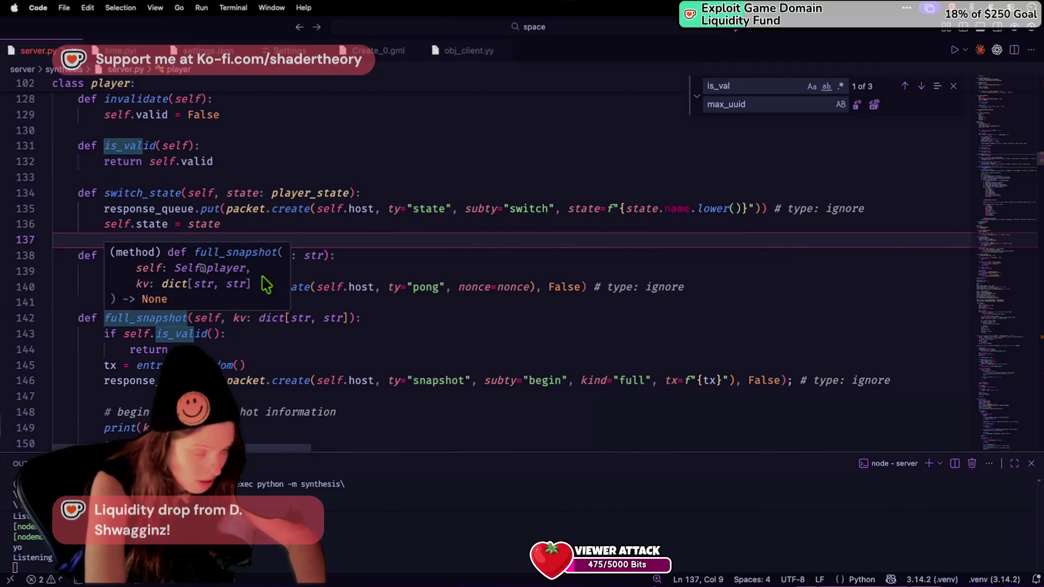
pyautogui.click(384, 147)
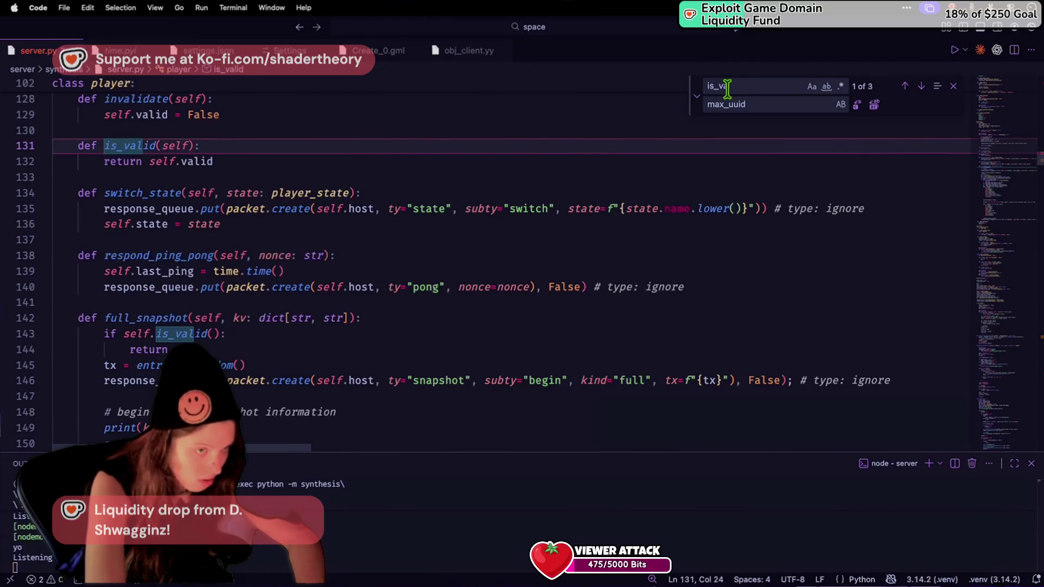
pyautogui.click(755, 85)
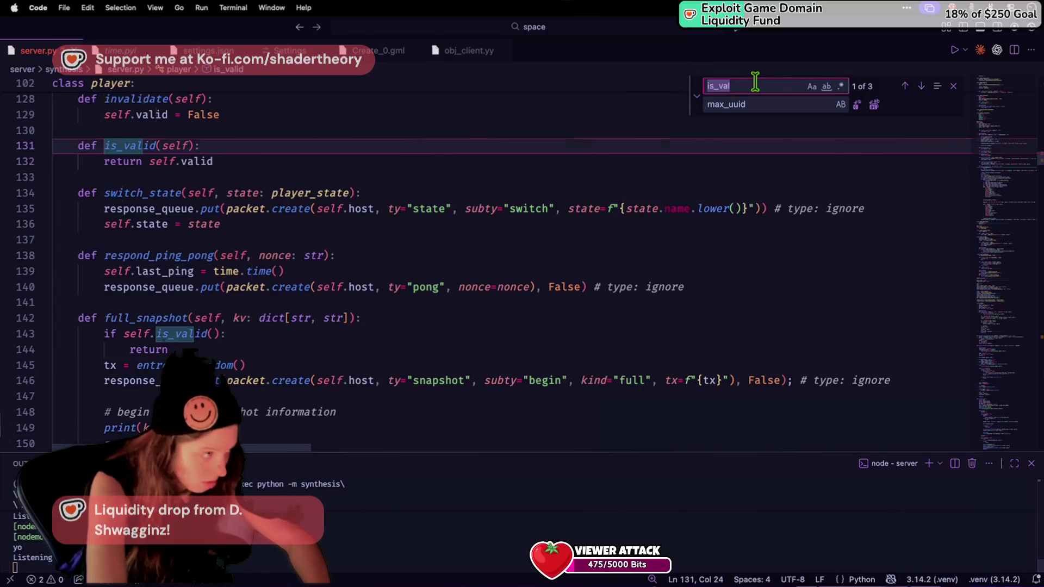
# Search for is_ and cycle back and forth through the is_valid matches
pyautogui.write('is_')
pyautogui.press('Return')
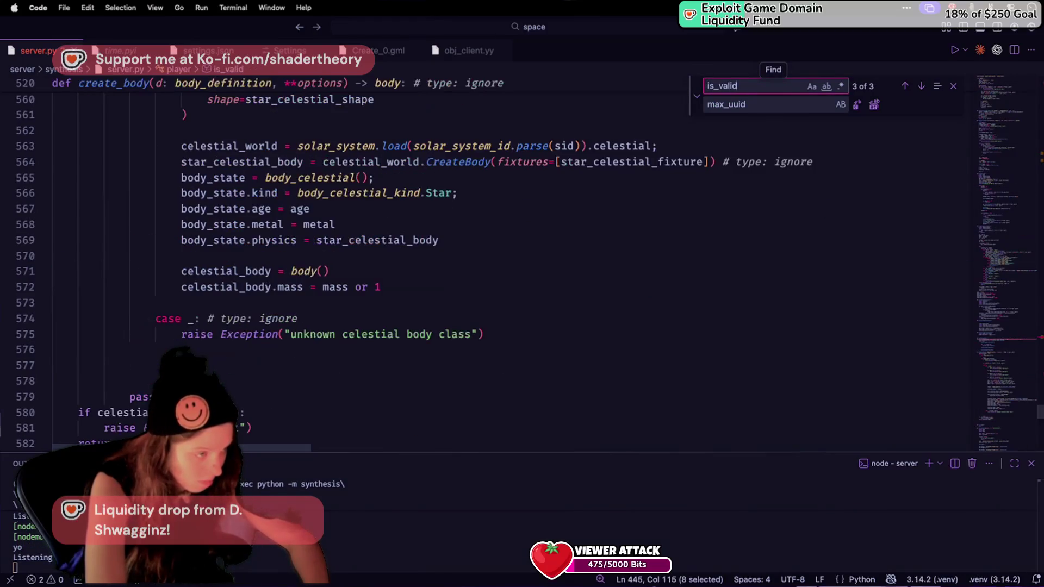
pyautogui.hotkey('shift', 'Return')
pyautogui.scroll(-15, 490, 261)
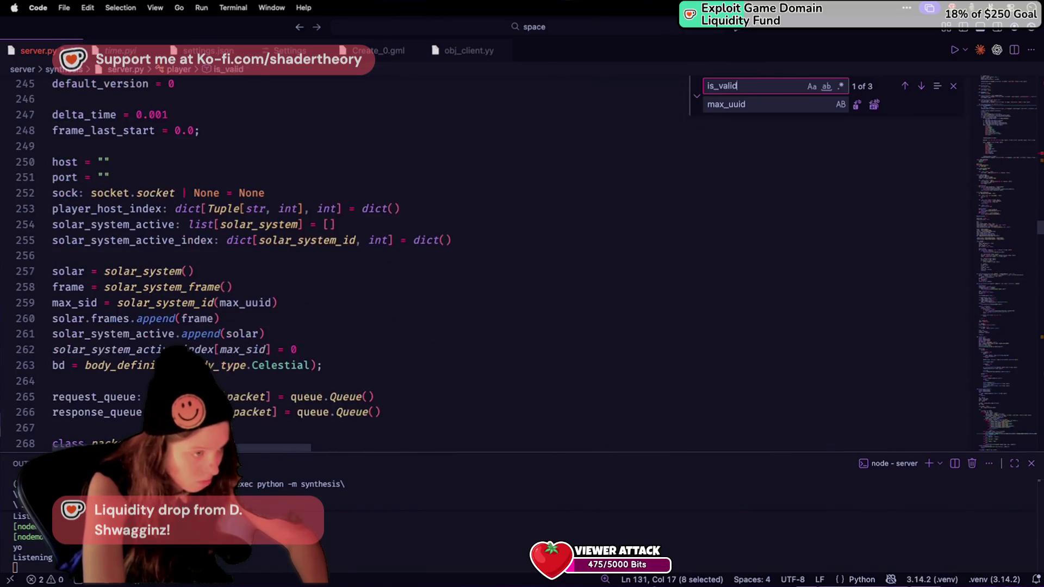
pyautogui.hotkey('shift', 'Return')
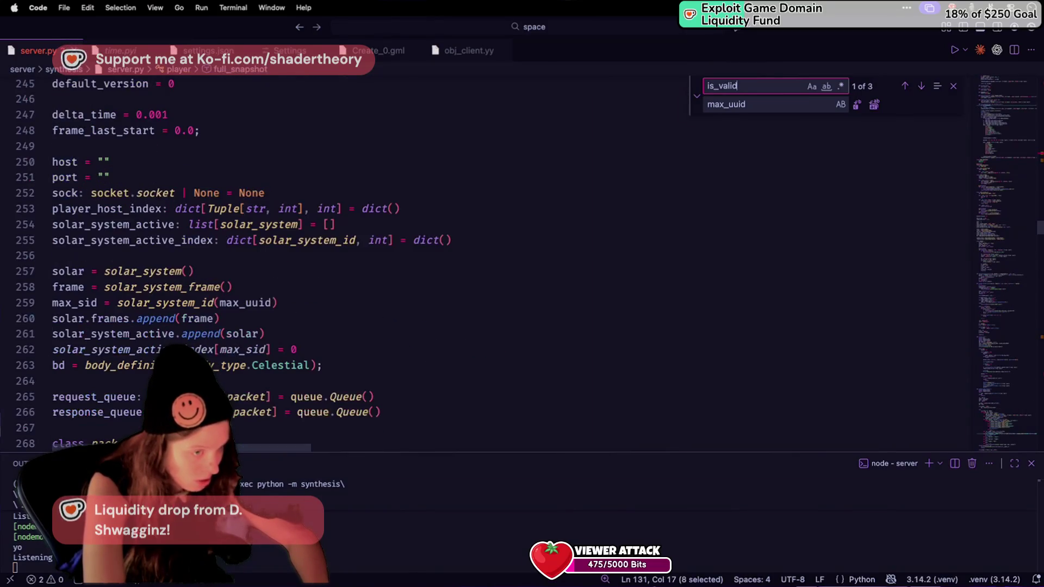
pyautogui.press('Return')
pyautogui.scroll(20, 489, 261)
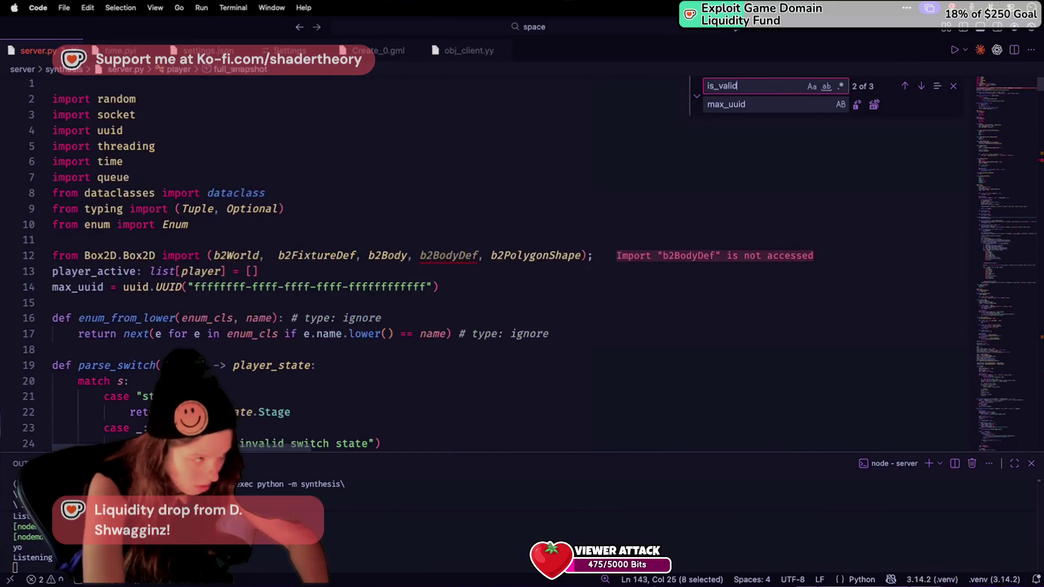
pyautogui.hotkey('shift', 'Return')
pyautogui.hotkey('shift', 'Return')
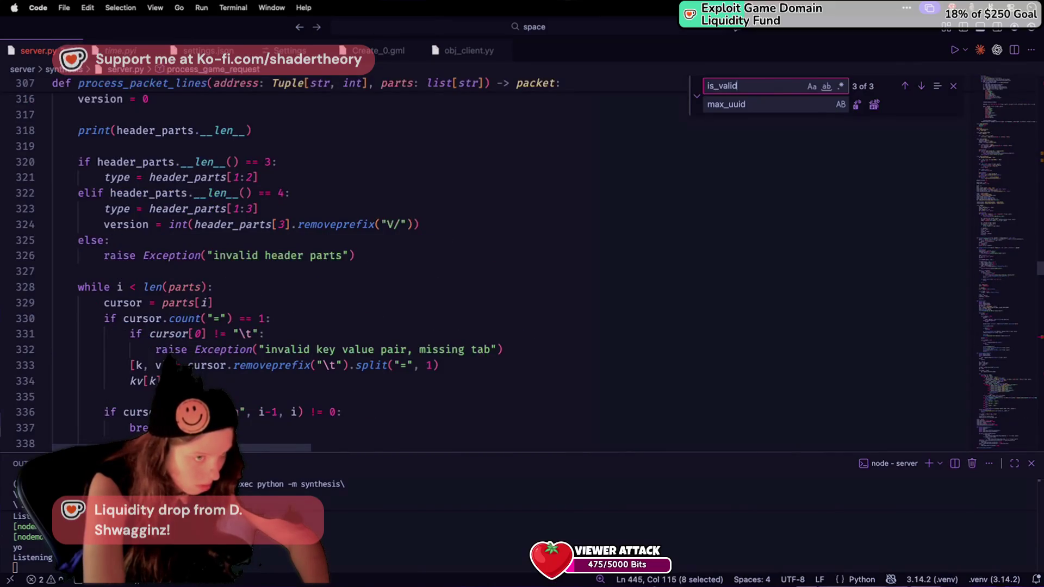
pyautogui.scroll(1, 550, 314)
pyautogui.scroll(-5, 544, 309)
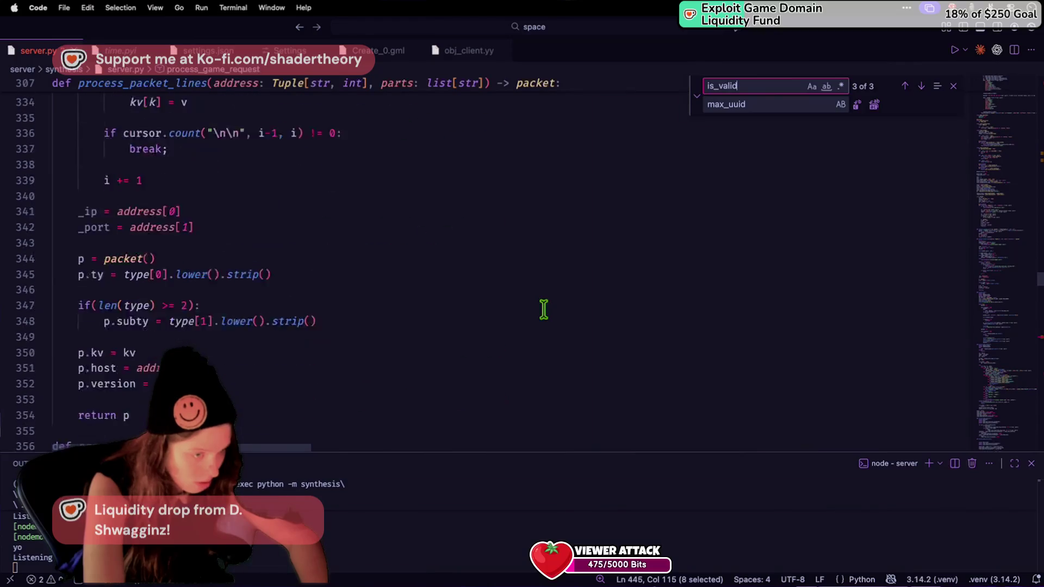
# Search for p.is_val and inspect the snapshot-ready condition on lines 445-448
pyautogui.click(544, 309)
pyautogui.press('super+f')
pyautogui.write('p.is_val')
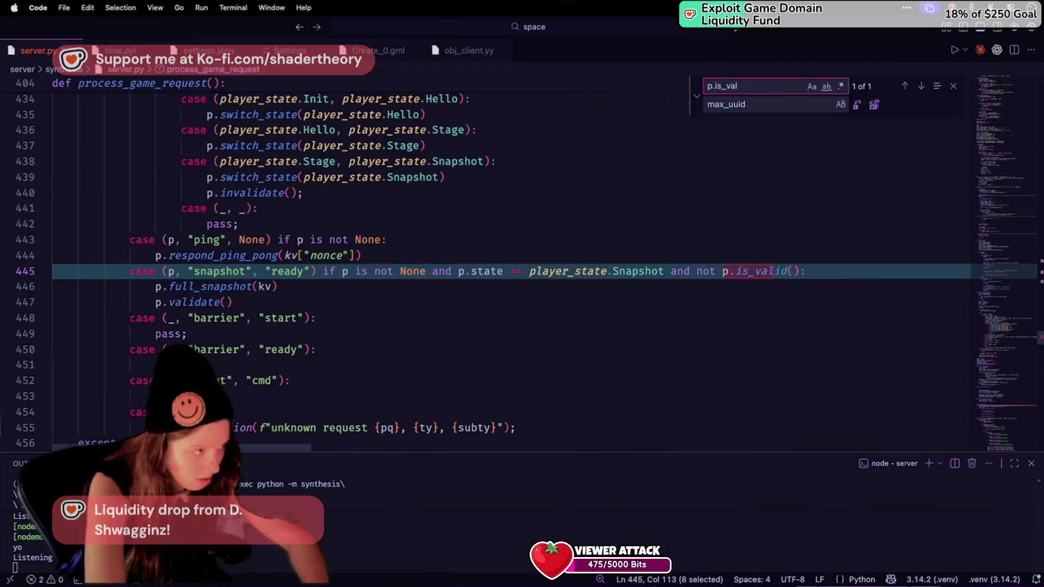
pyautogui.click(712, 272)
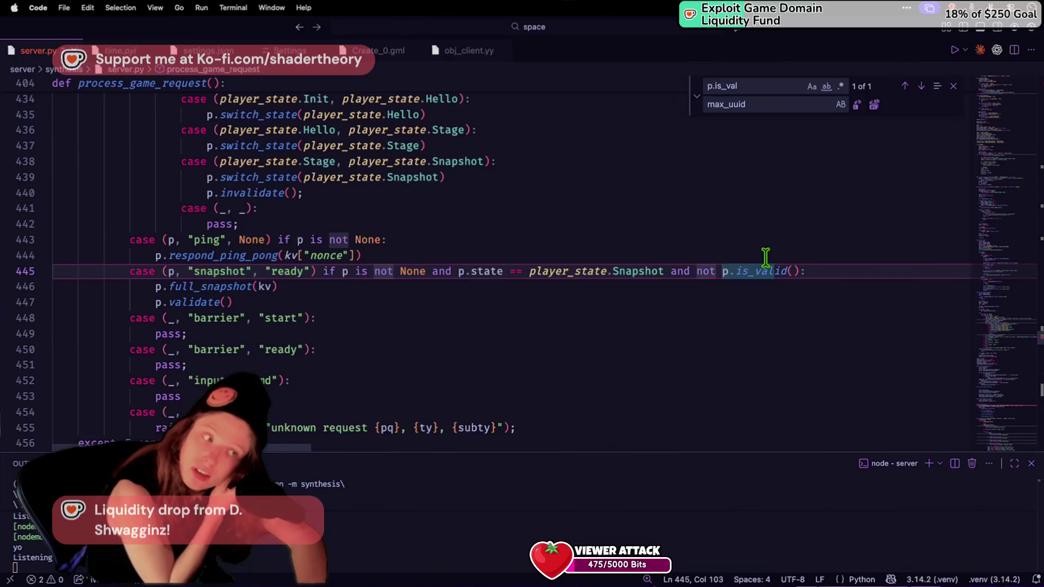
pyautogui.click(755, 315)
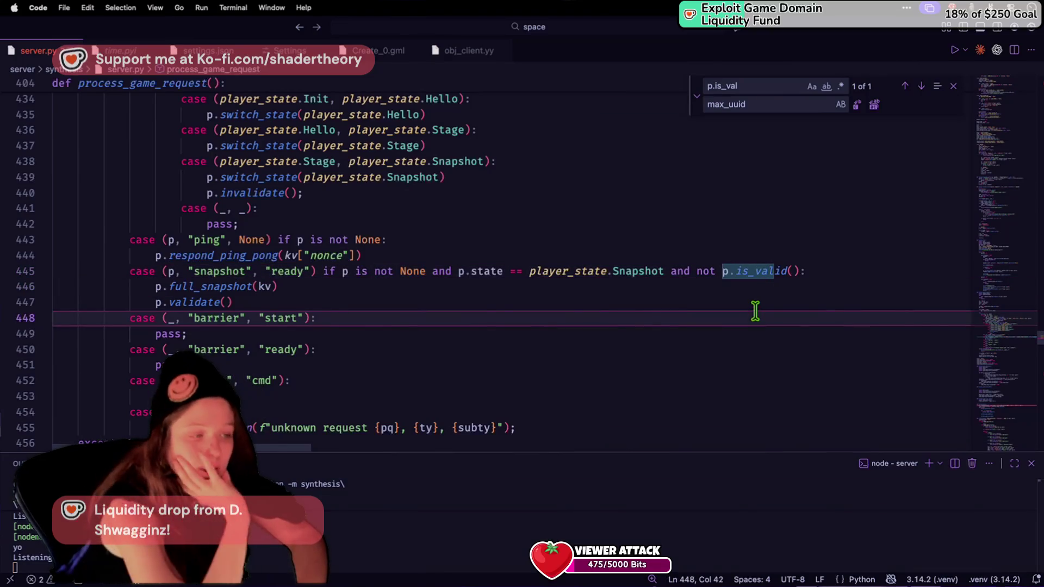
pyautogui.click(748, 300)
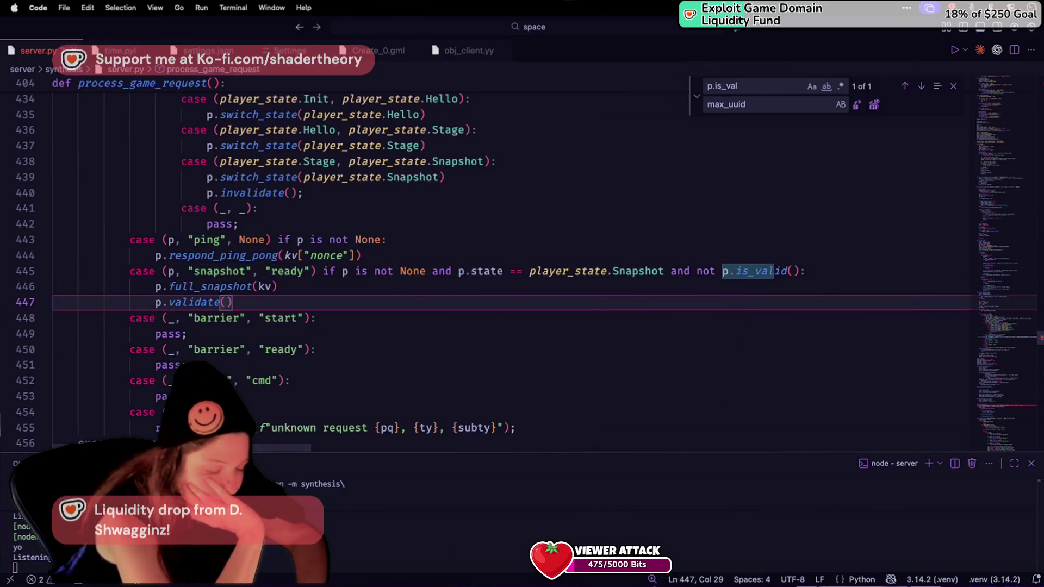
# Go to full_snapshot's definition via a full_snap search, then view the time.pyi stub
pyautogui.click(234, 286)
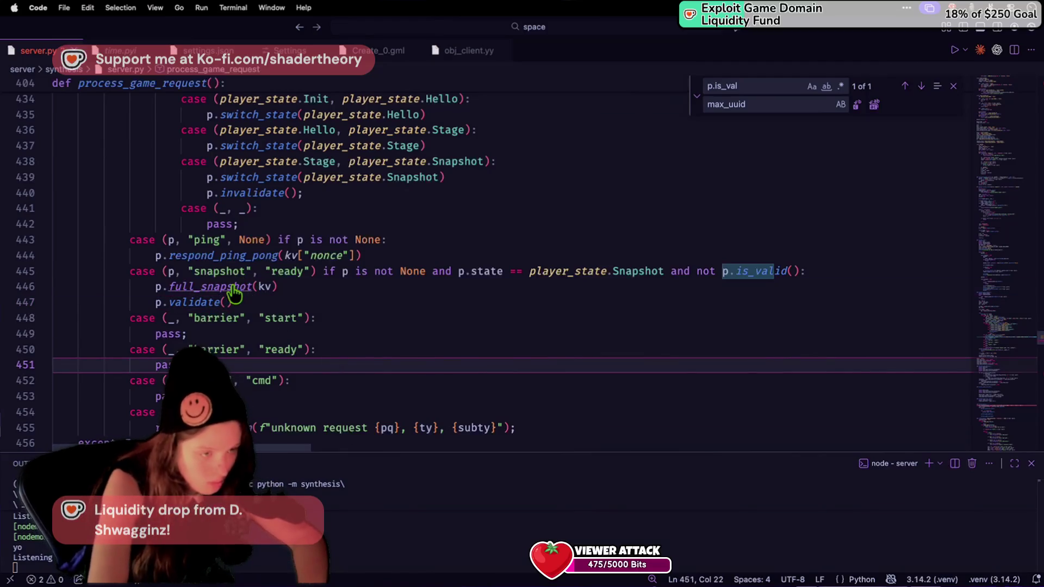
pyautogui.keyDown('super'); pyautogui.click(234, 289); pyautogui.keyUp('super')
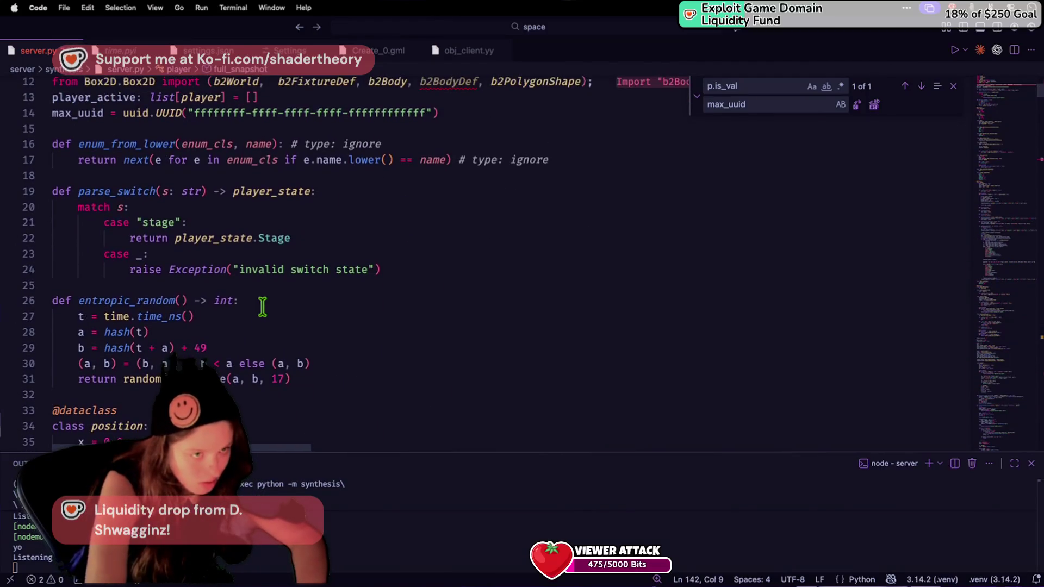
pyautogui.press('super+f')
pyautogui.write('full_snap')
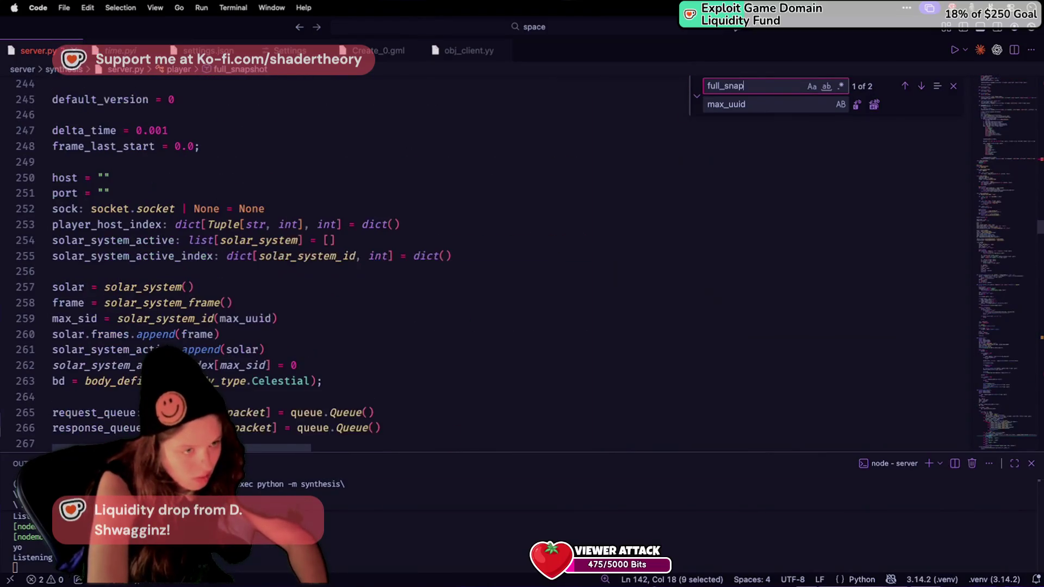
pyautogui.press('Return')
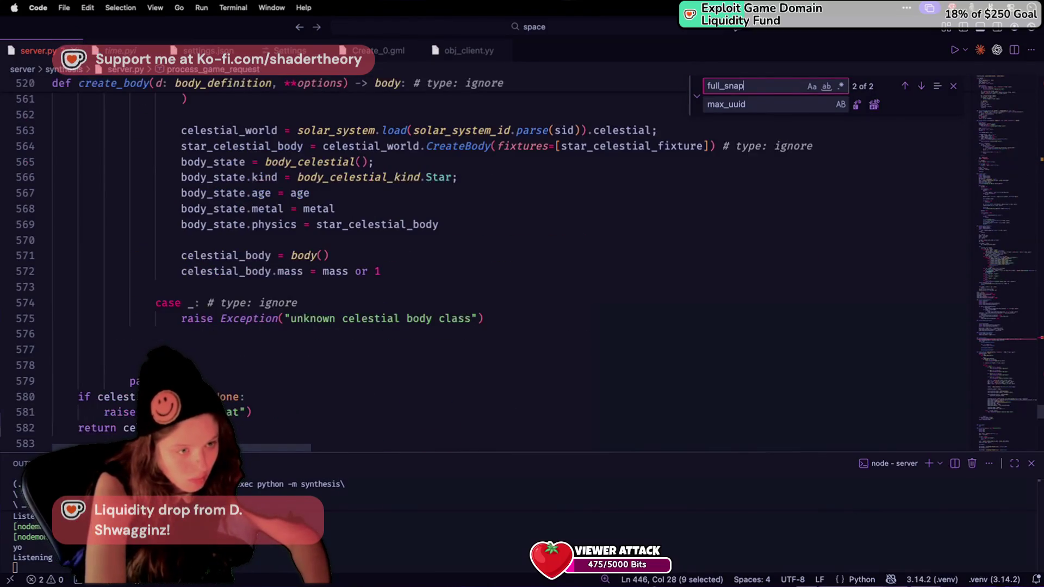
pyautogui.click(120, 51)
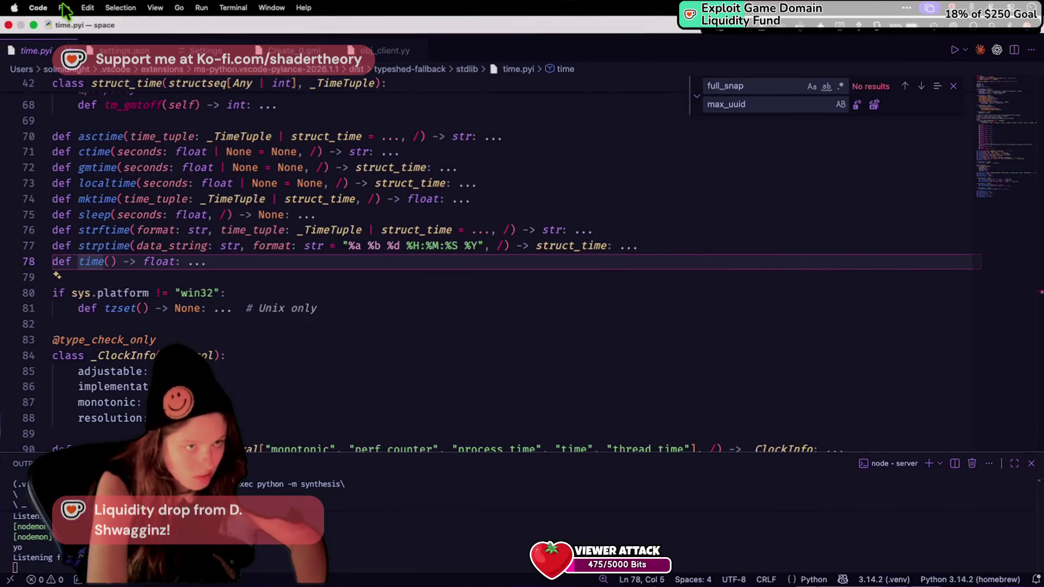
# Close the editor window and reopen the recent 'space' project in a new window
pyautogui.click(64, 8)
pyautogui.click(14, 25)
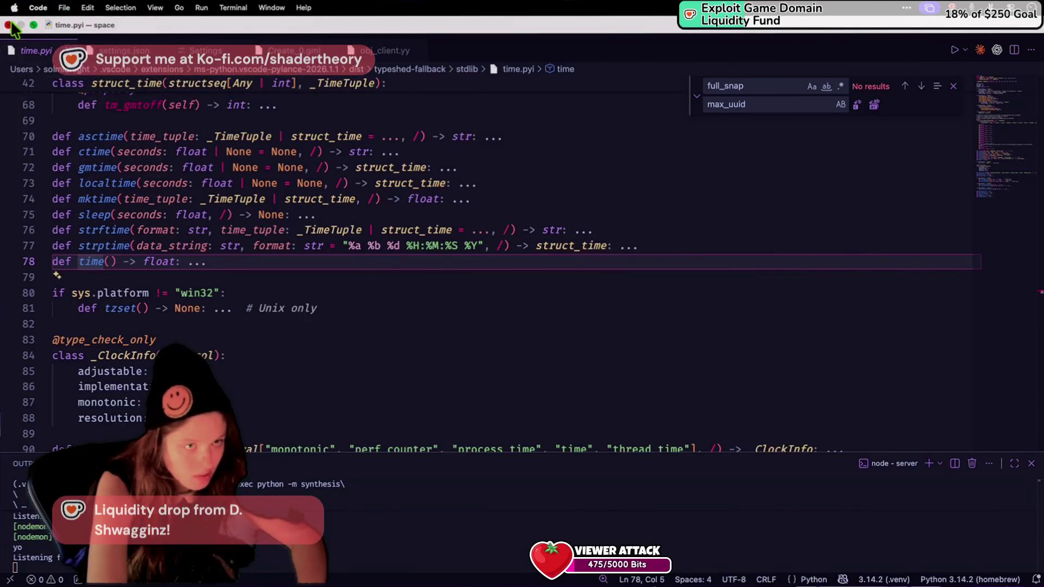
pyautogui.click(8, 25)
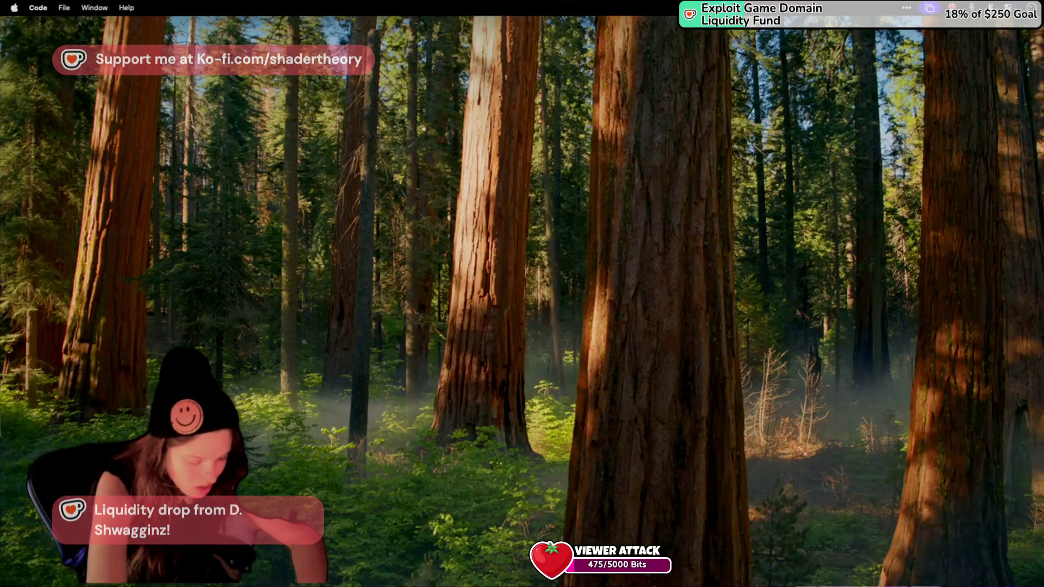
pyautogui.press('super+shift+n')
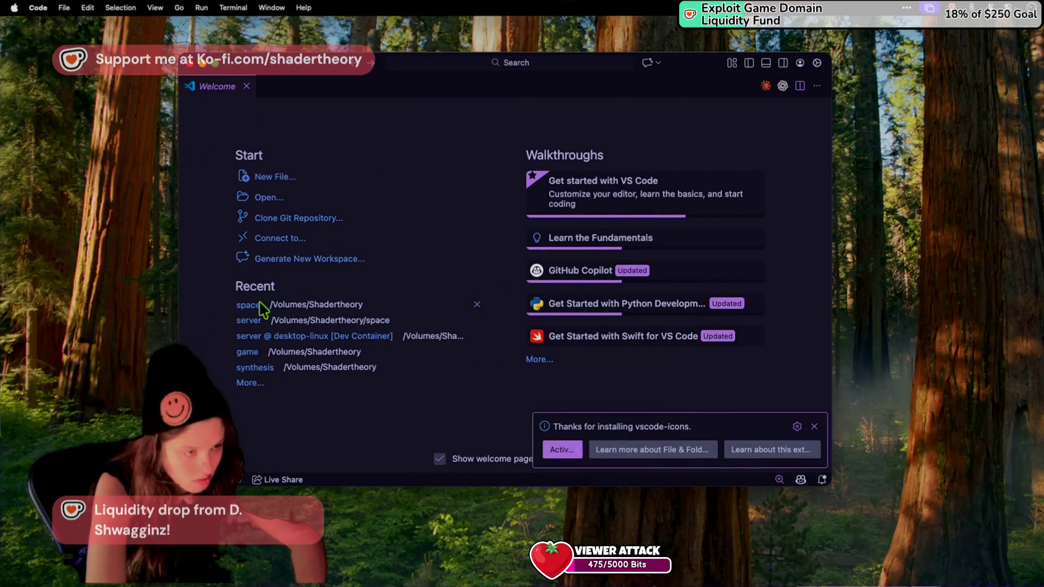
pyautogui.click(259, 310)
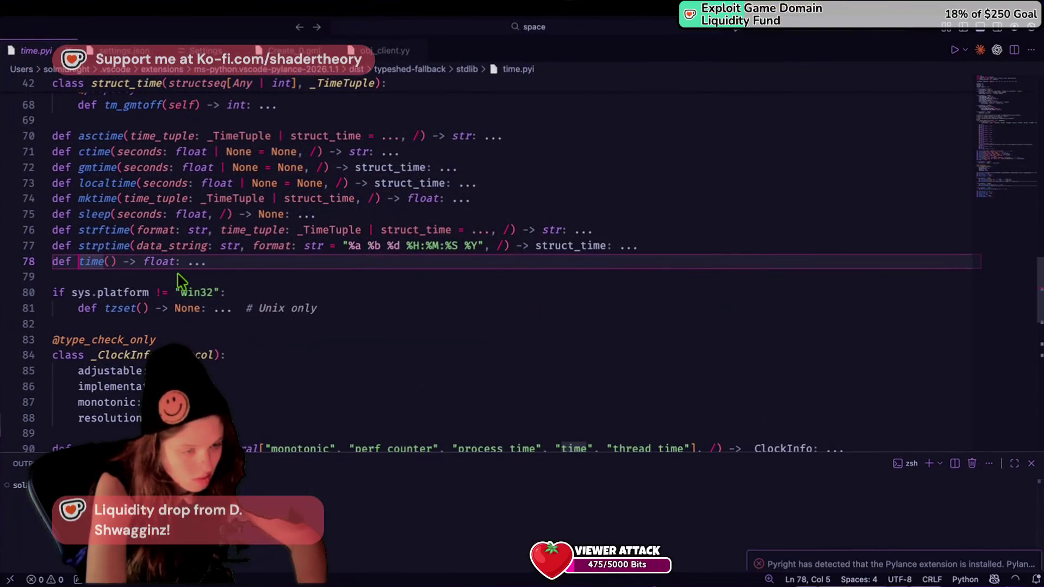
# Dismiss the Parallels Desktop, DevOps update and vscode-icons notifications
pyautogui.click(177, 274)
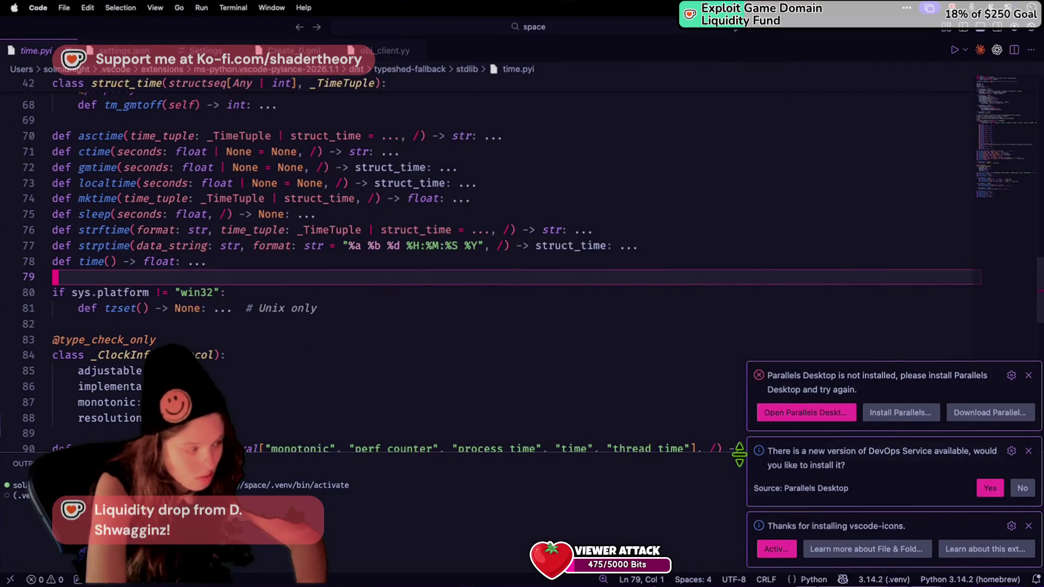
pyautogui.click(1028, 377)
pyautogui.click(1029, 423)
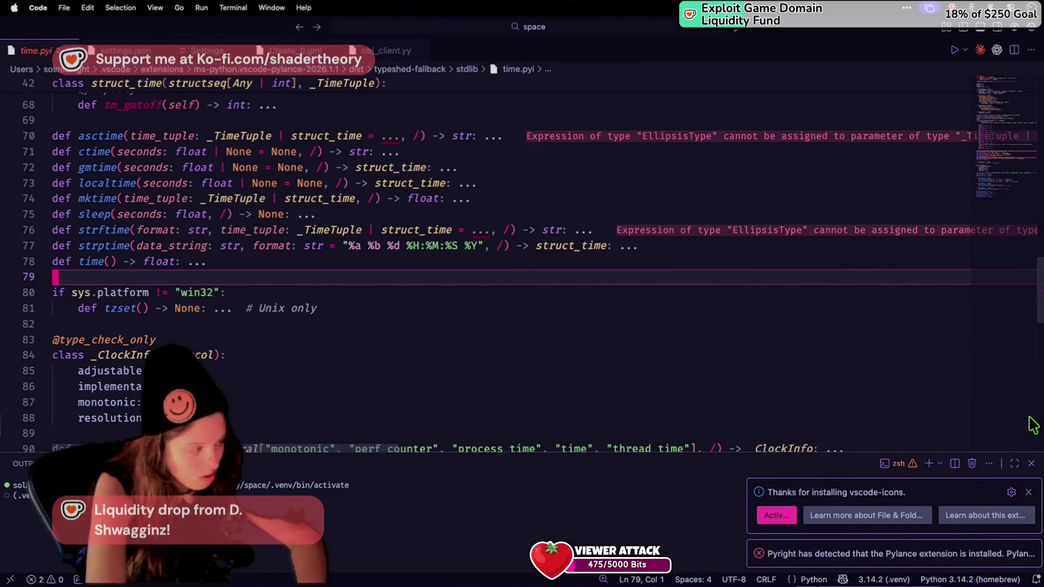
pyautogui.click(1029, 492)
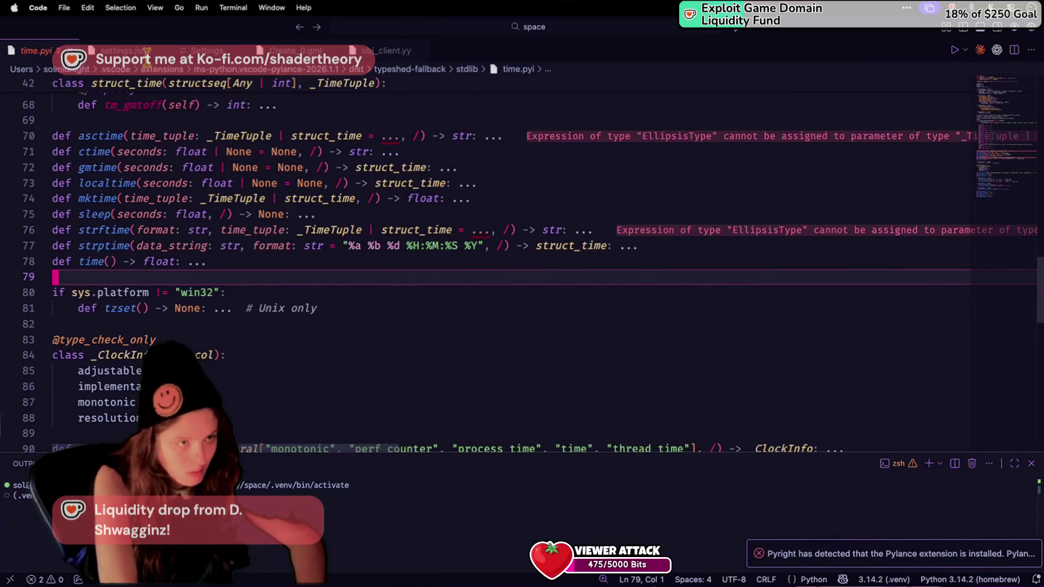
# Show the project's Explorer view through View > Open View
pyautogui.click(155, 8)
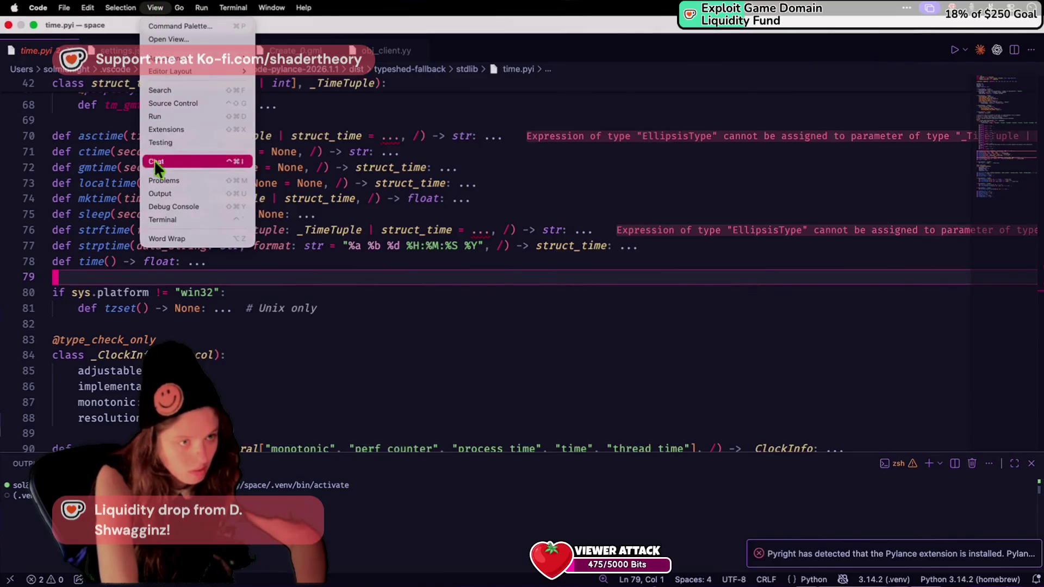
pyautogui.moveTo(186, 64)
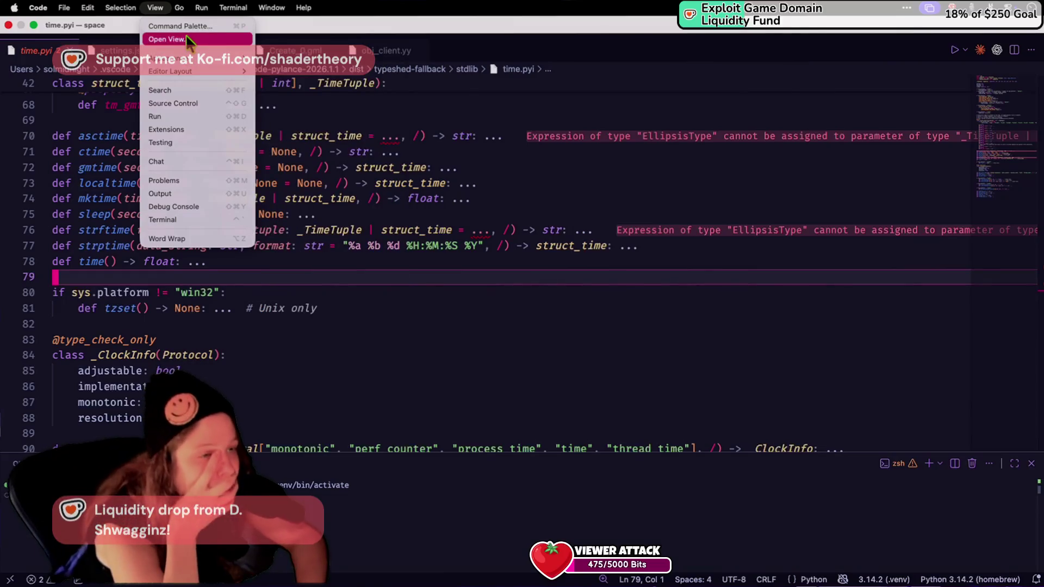
pyautogui.click(187, 38)
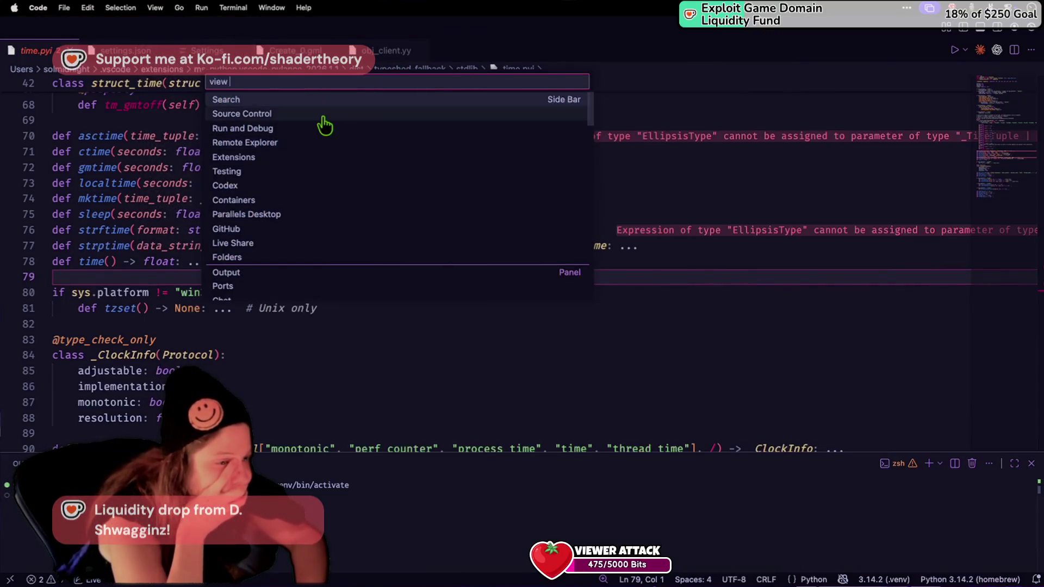
pyautogui.click(239, 257)
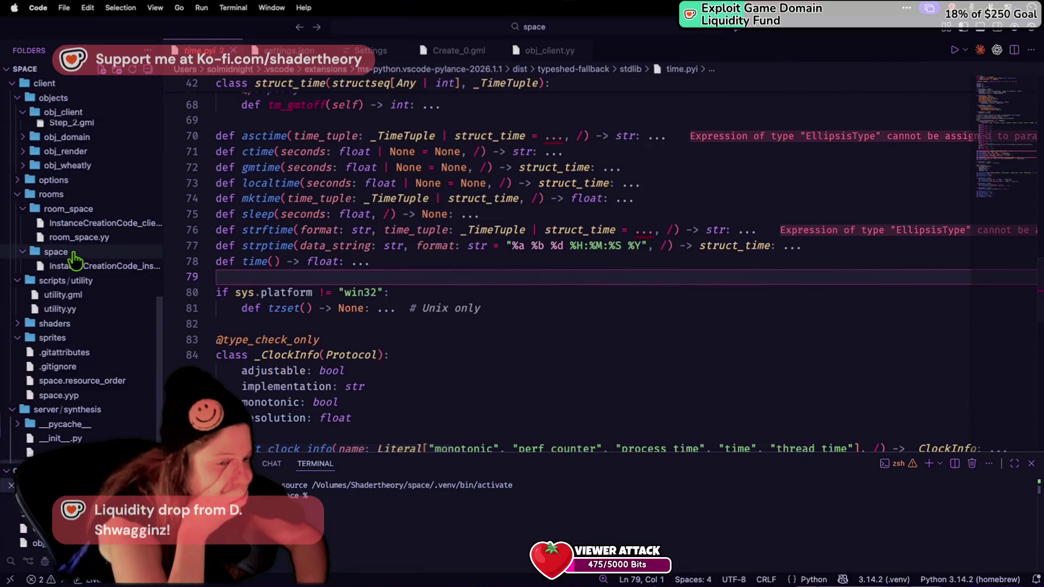
# Open server.py from the project tree and search it for full_ to reach full_snapshot
pyautogui.scroll(5, 75, 260)
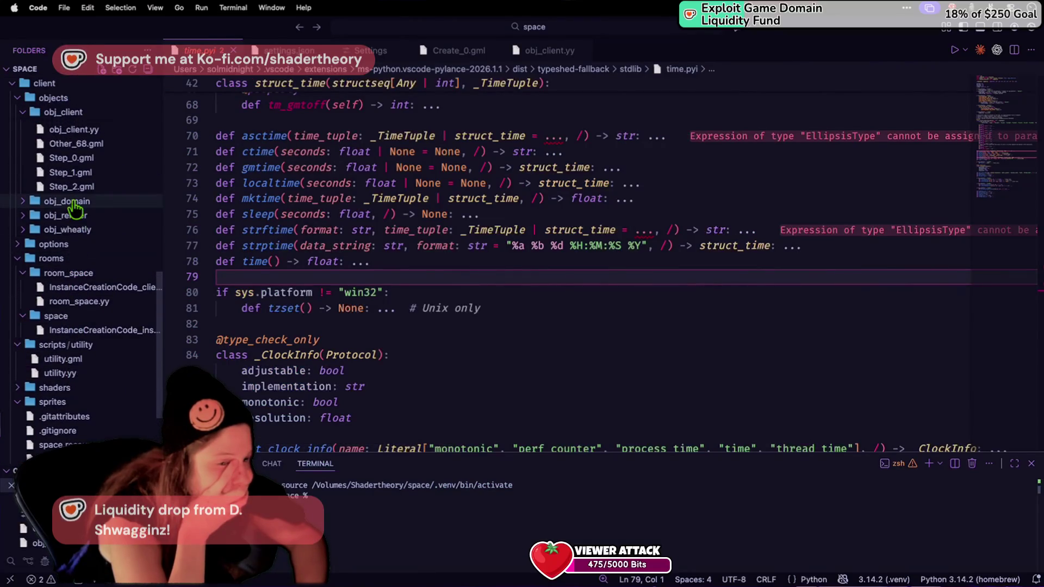
pyautogui.scroll(-5, 74, 207)
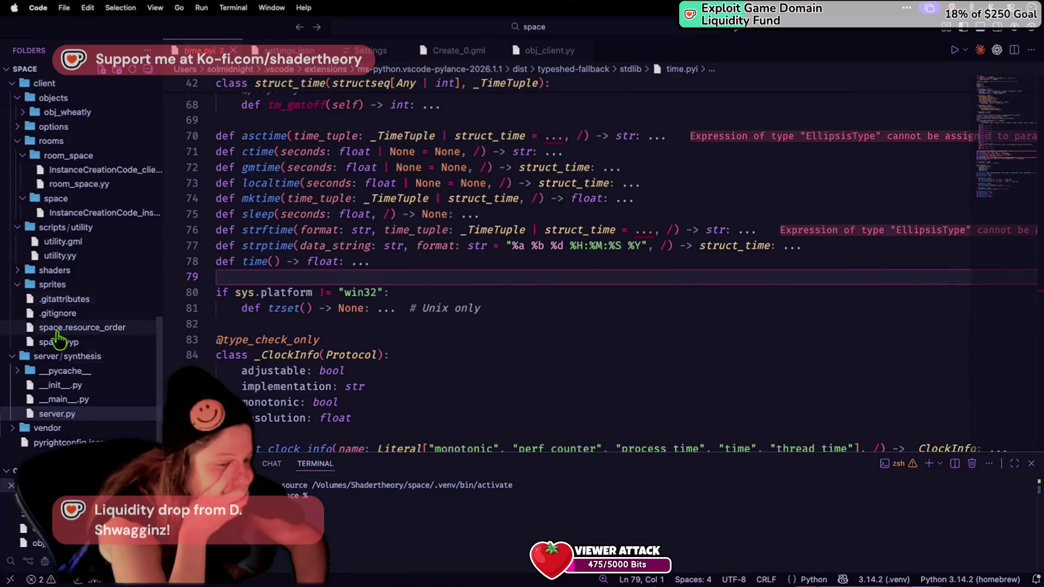
pyautogui.click(58, 413)
pyautogui.scroll(-15, 326, 217)
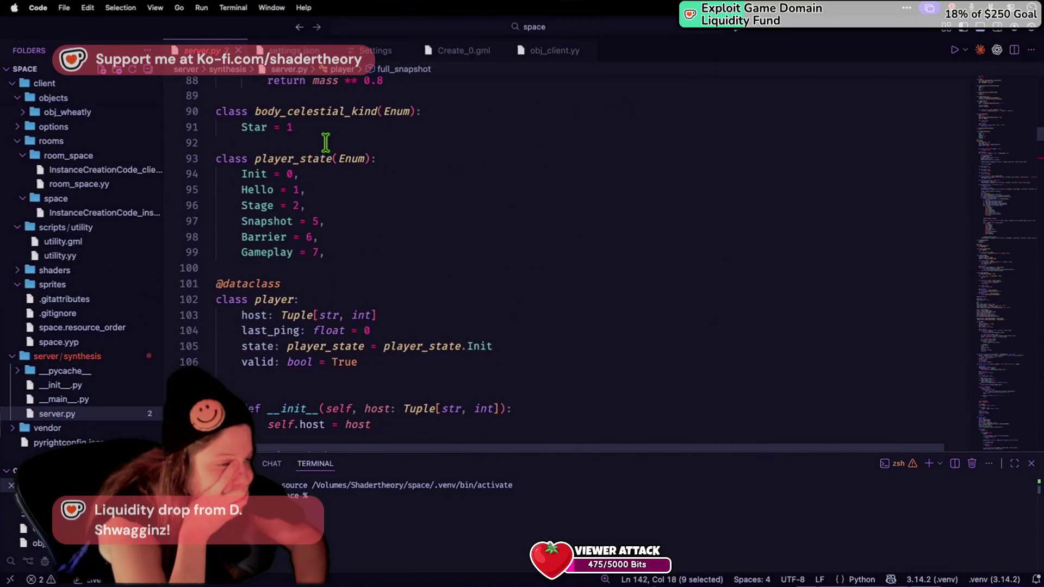
pyautogui.click(326, 142)
pyautogui.hotkey('ctrl', 'f')
pyautogui.write('full')
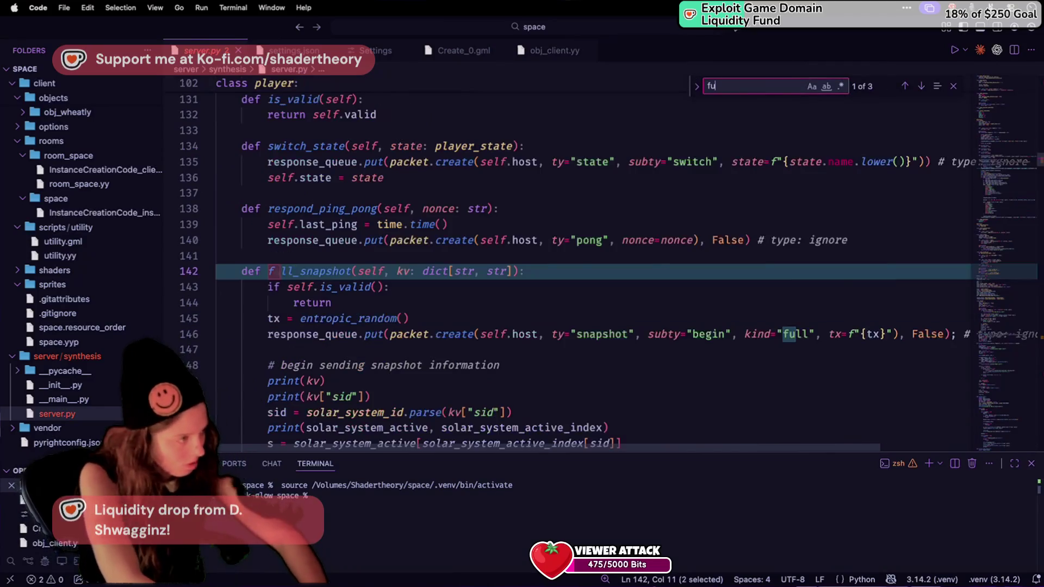
pyautogui.write('_')
pyautogui.press('Return')
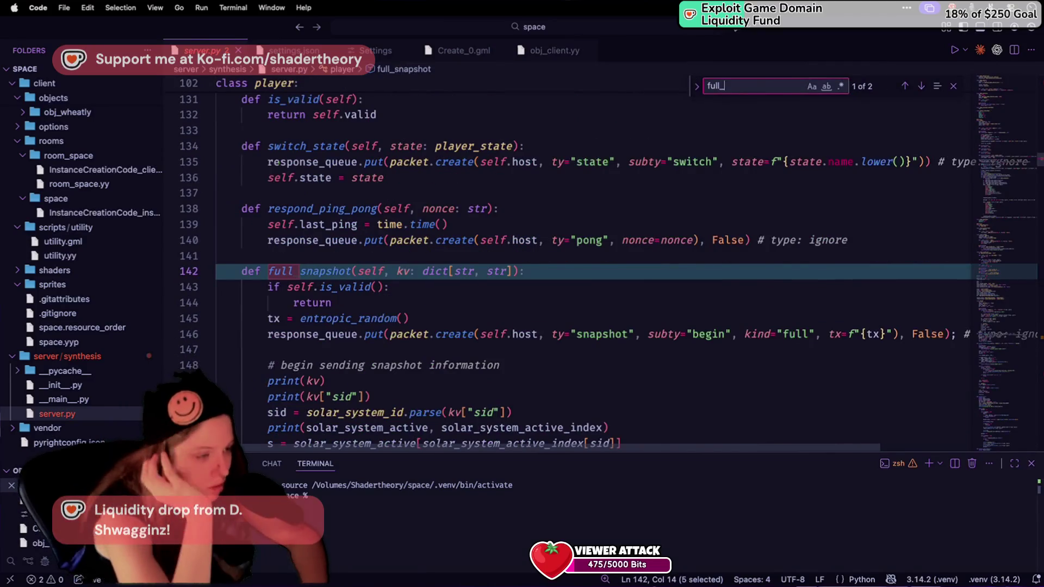
pyautogui.scroll(-5, 246, 199)
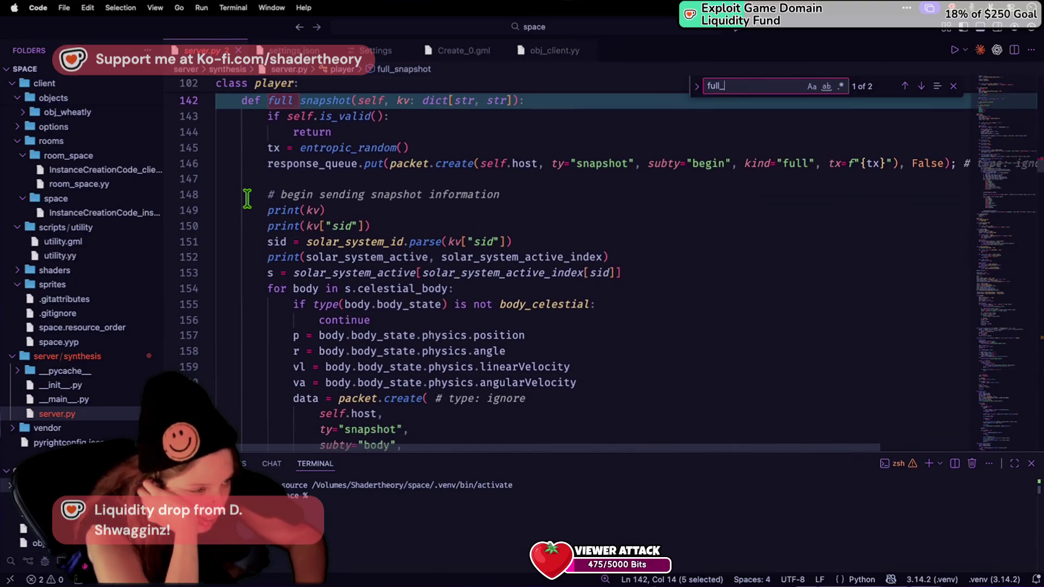
pyautogui.scroll(1, 247, 199)
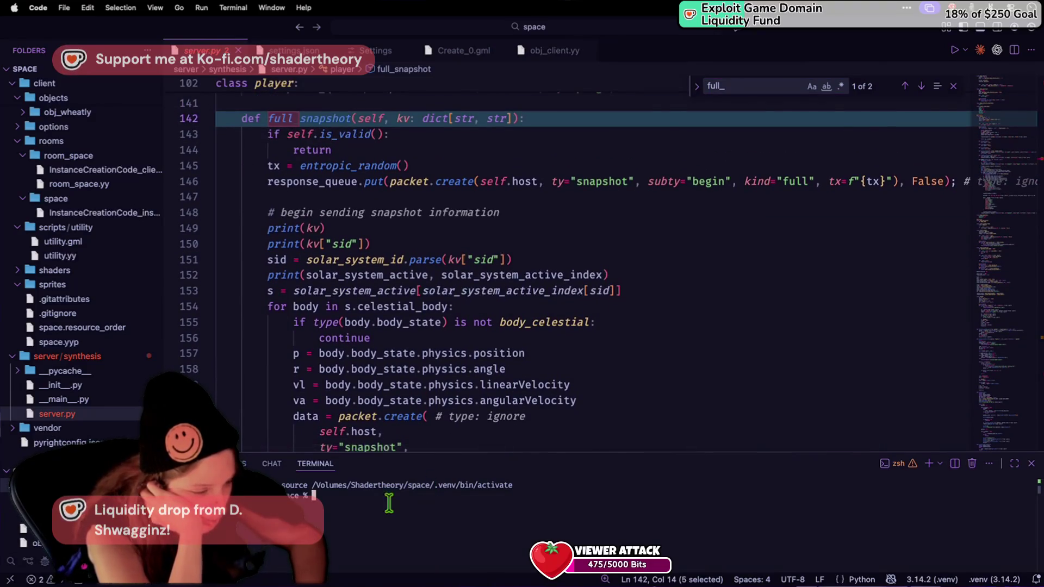
# Recall the earlier server launch command from the terminal's shell history
pyautogui.press('Up')
pyautogui.press('Up')
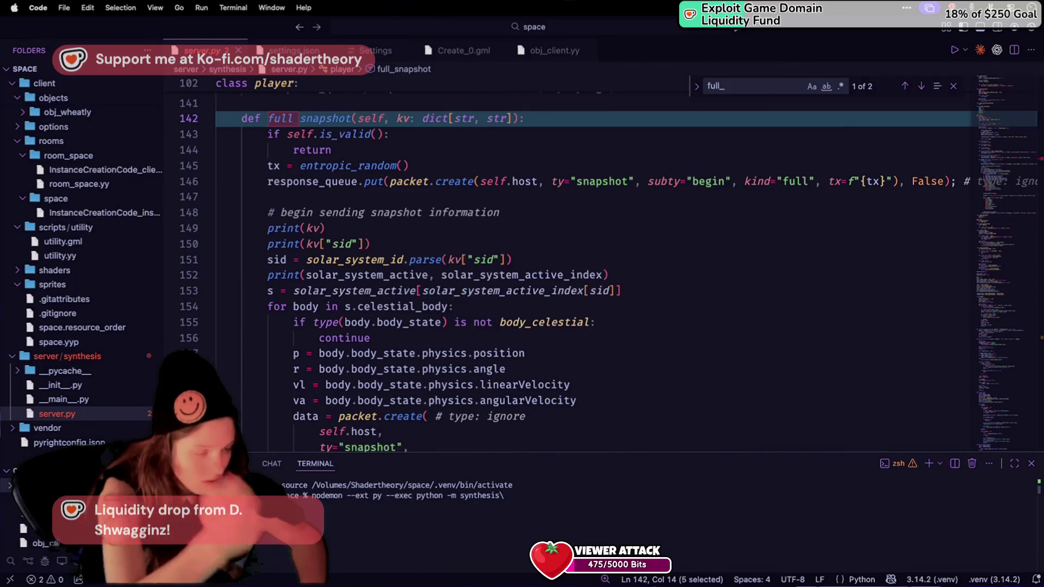
pyautogui.press('Down')
pyautogui.press('Down')
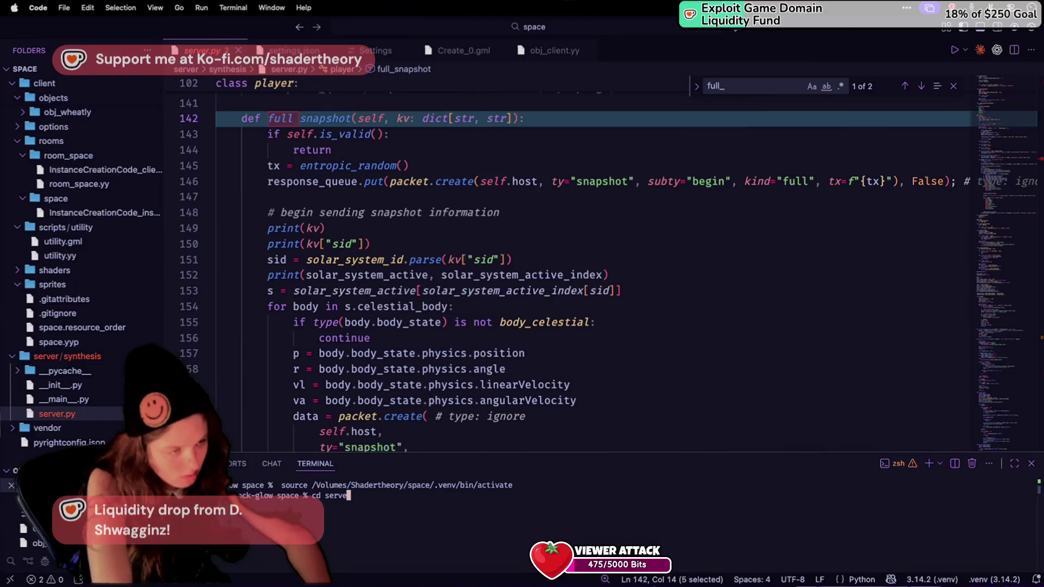
pyautogui.press('Up')
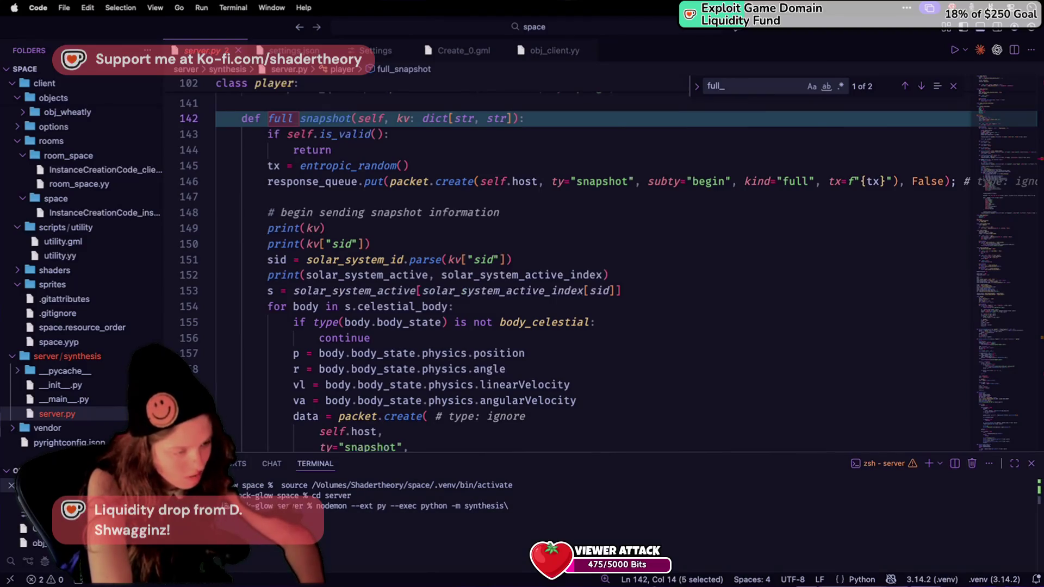
pyautogui.click(405, 197)
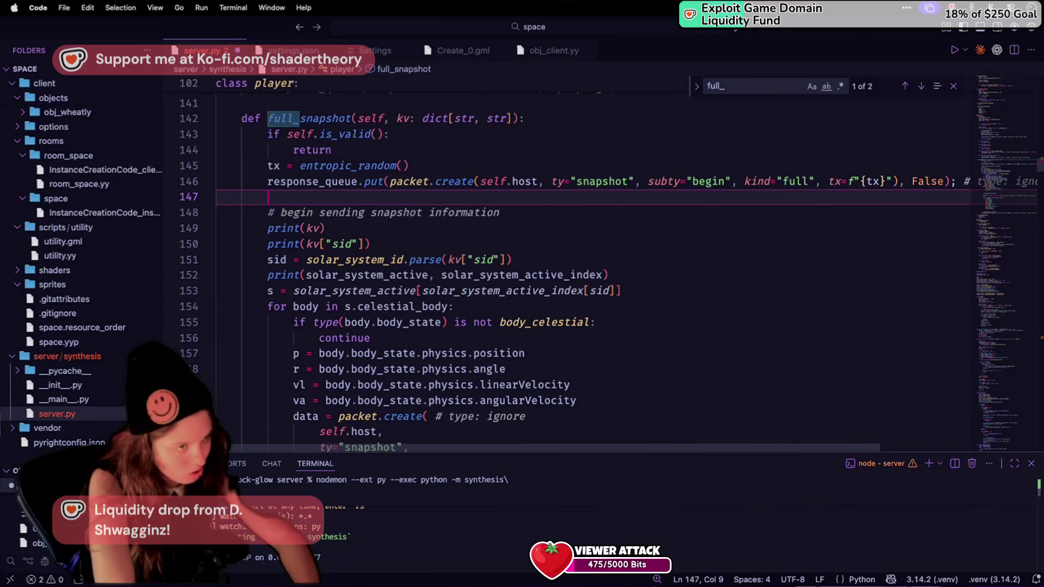
pyautogui.write('print("AFTER1')
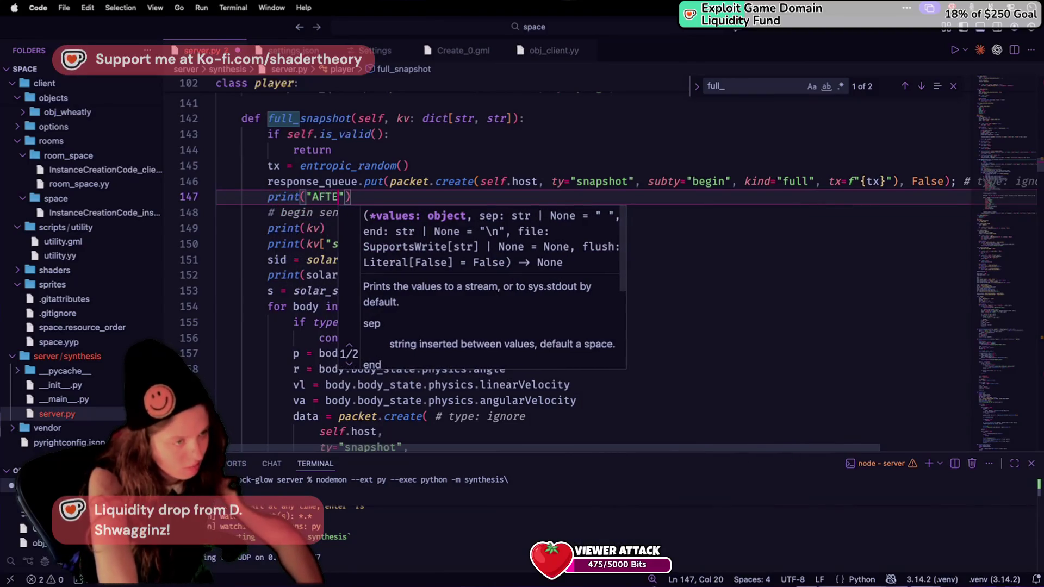
pyautogui.write('2340-12408912908')
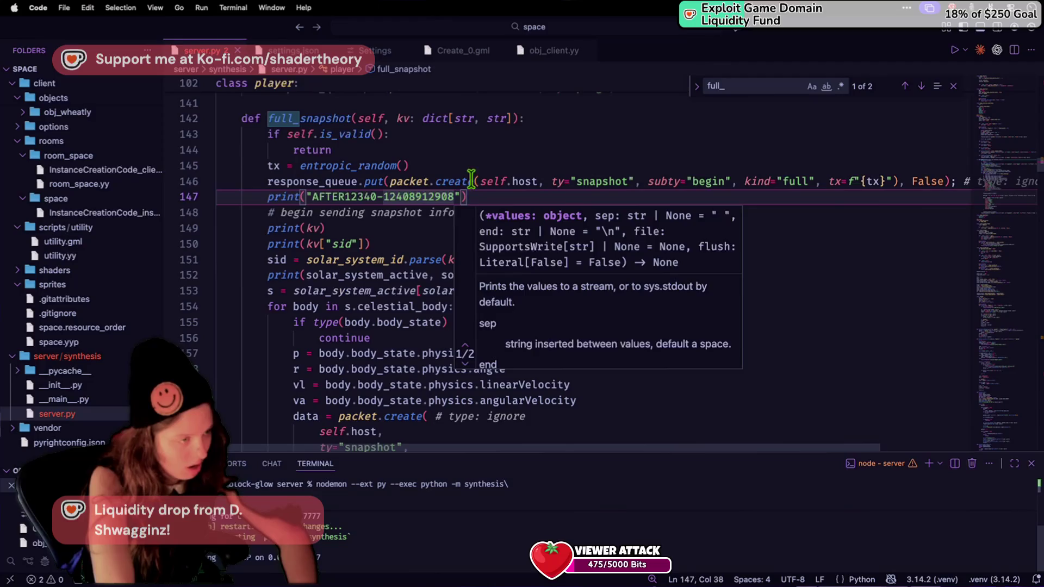
pyautogui.click(472, 196)
pyautogui.click(530, 125)
pyautogui.press('Return')
pyautogui.scroll(2, 530, 125)
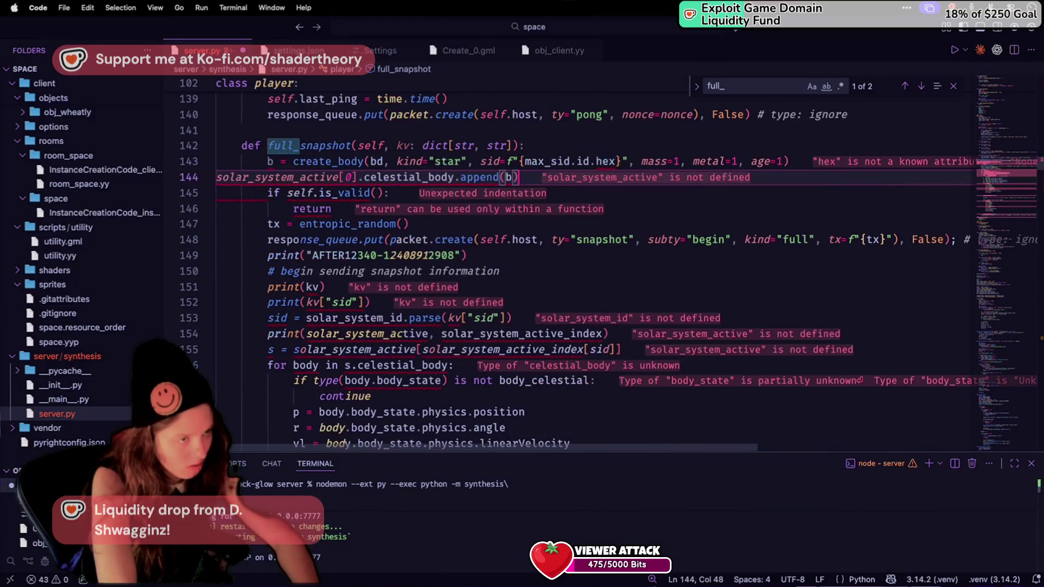
pyautogui.click(373, 243)
pyautogui.click(273, 162)
pyautogui.write('p')
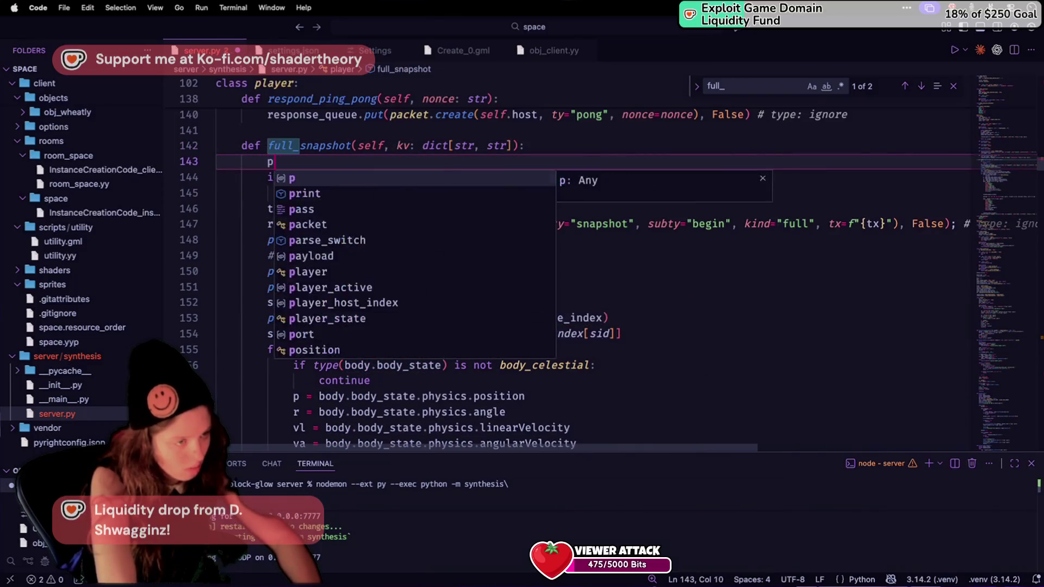
pyautogui.write('rint("BEFORE1293')
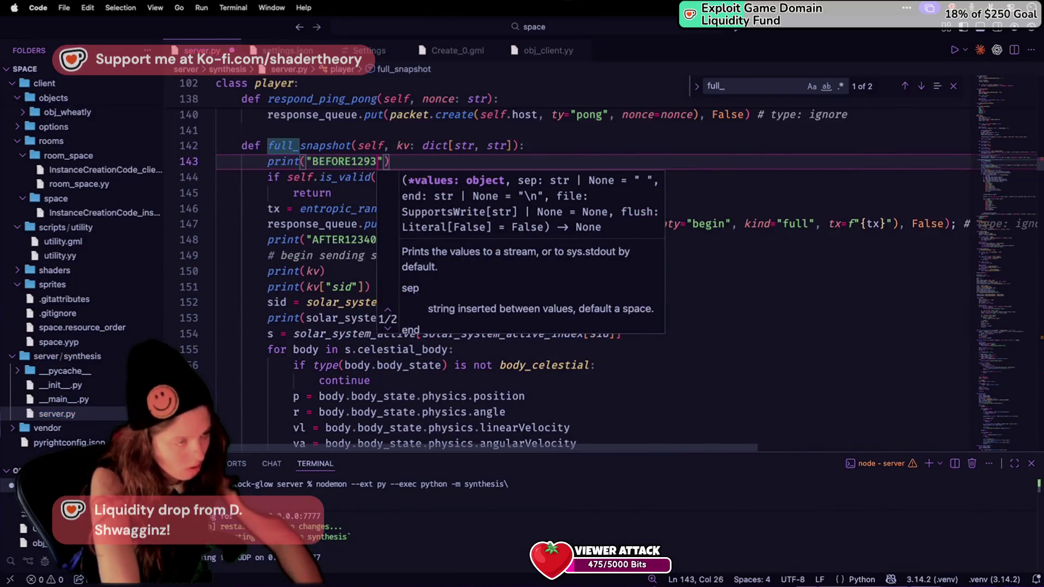
pyautogui.write('10284u')
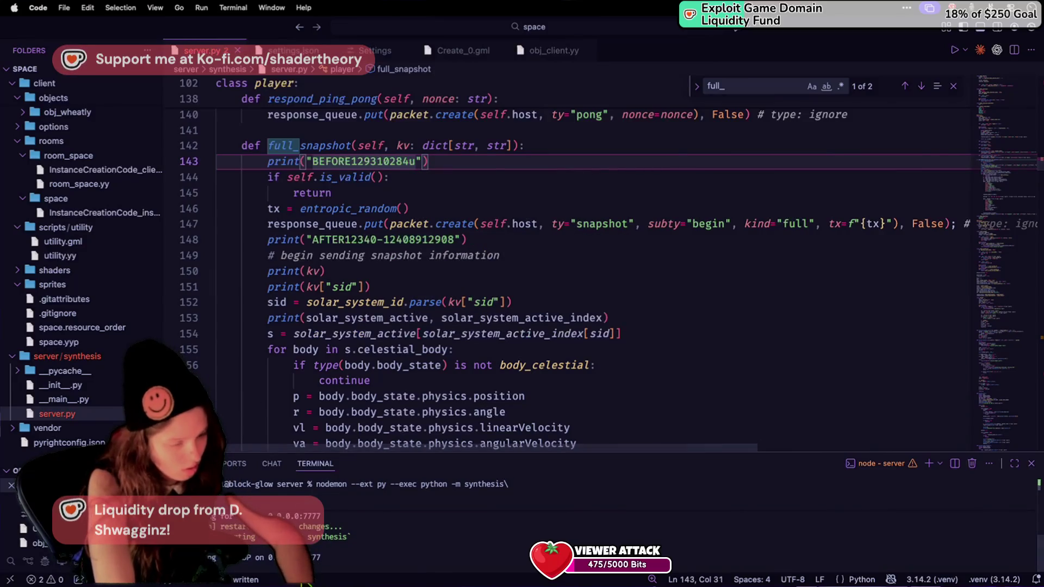
pyautogui.hotkey('ctrl', 'Right')
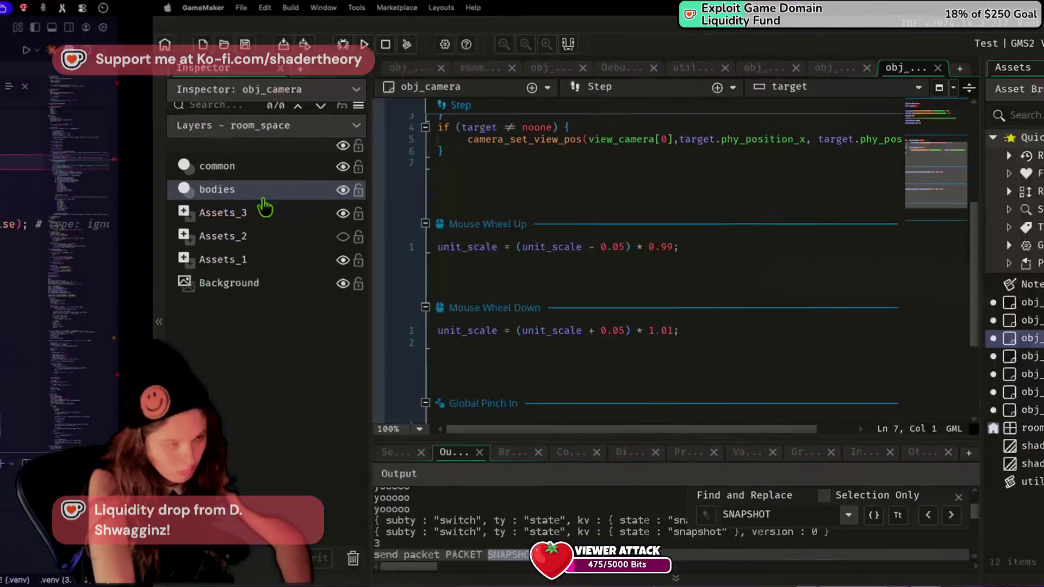
# Check the GameMaker client twice, then return to VS Code and start a search in the terminal output
pyautogui.hotkey('ctrl', 'Left')
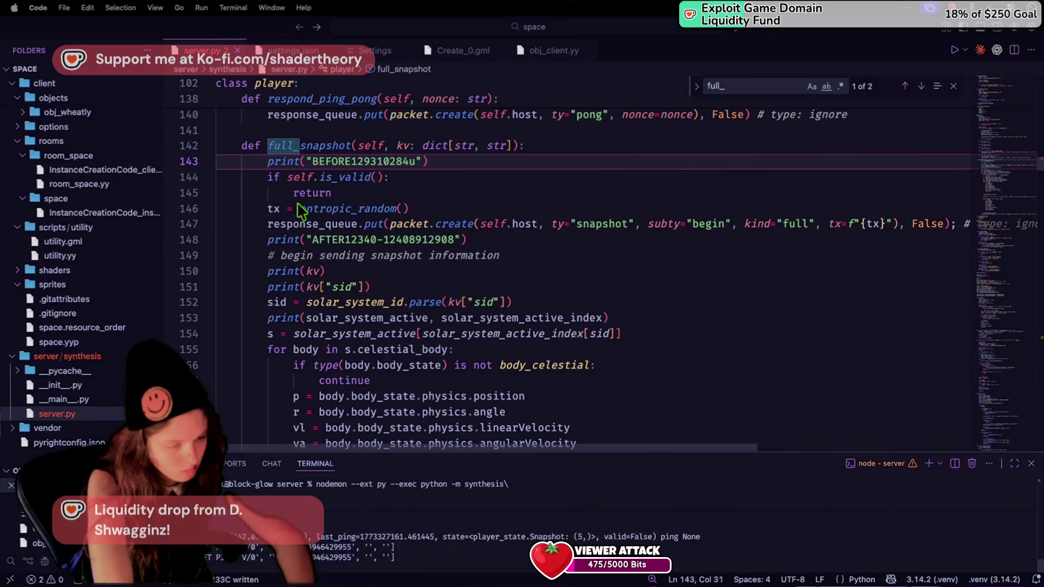
pyautogui.hotkey('ctrl', 'Right')
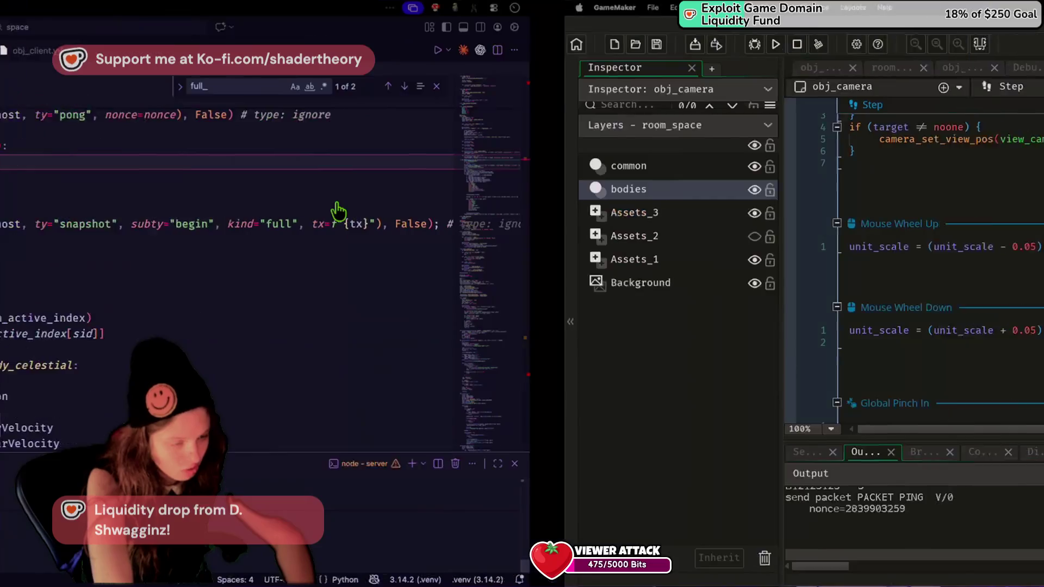
pyautogui.hotkey('ctrl', 'Left')
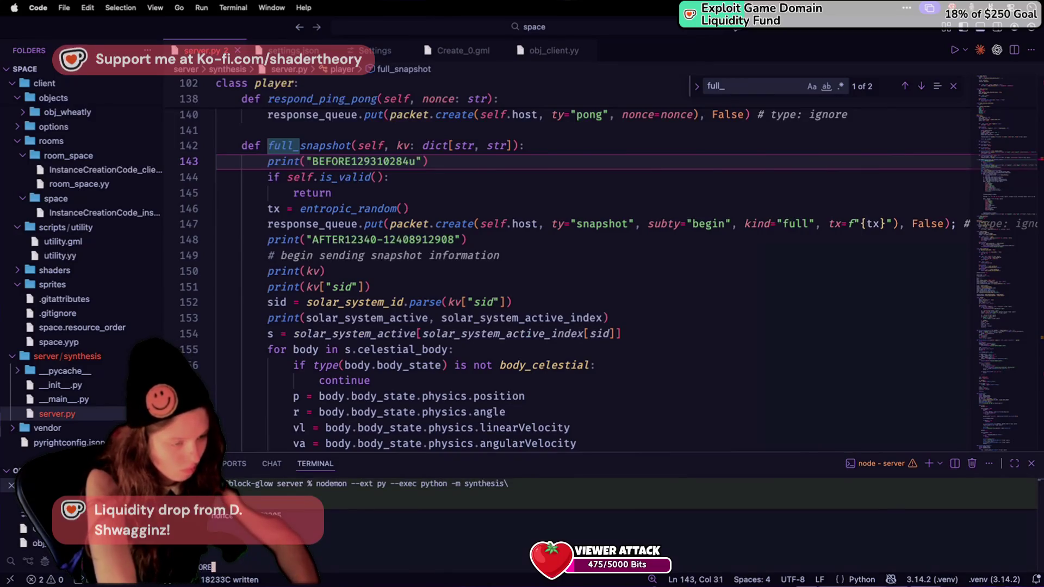
pyautogui.scroll(10, 811, 503)
pyautogui.press('super+f')
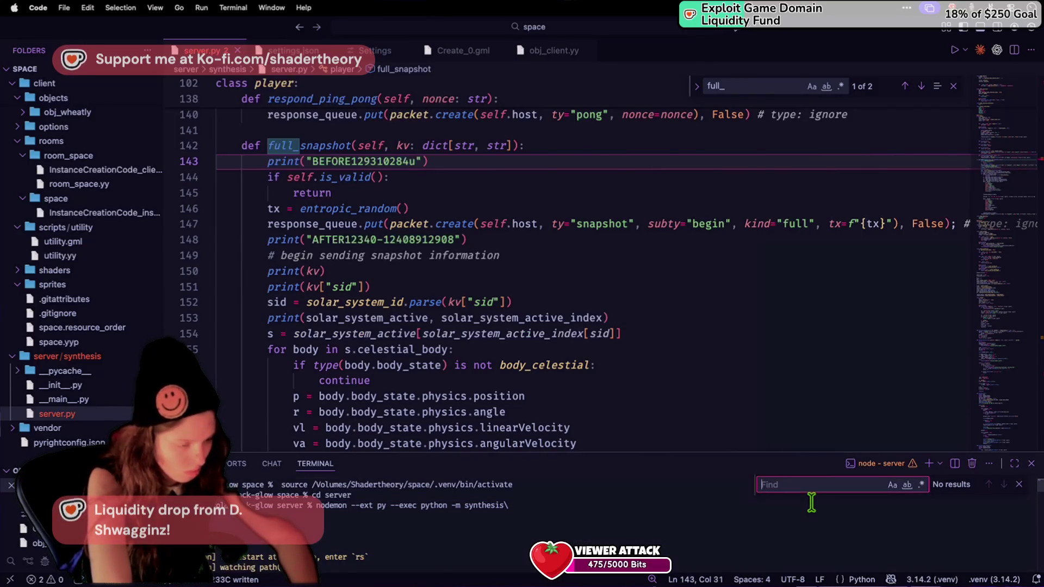
# Find BEFORE12 in the server log near the body_state AttributeError and scroll through the body classes
pyautogui.write('BEFORE12')
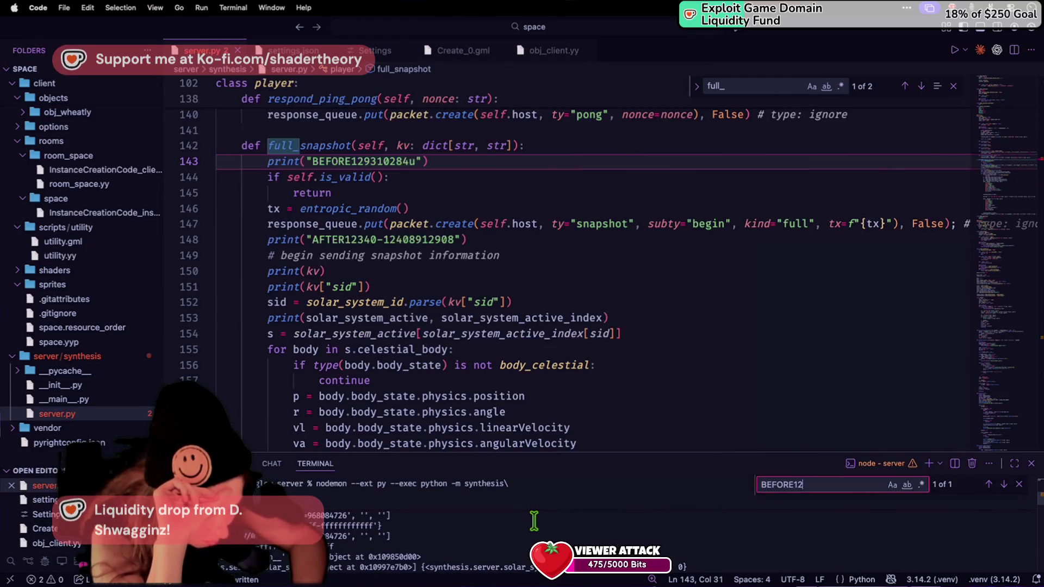
pyautogui.click(534, 318)
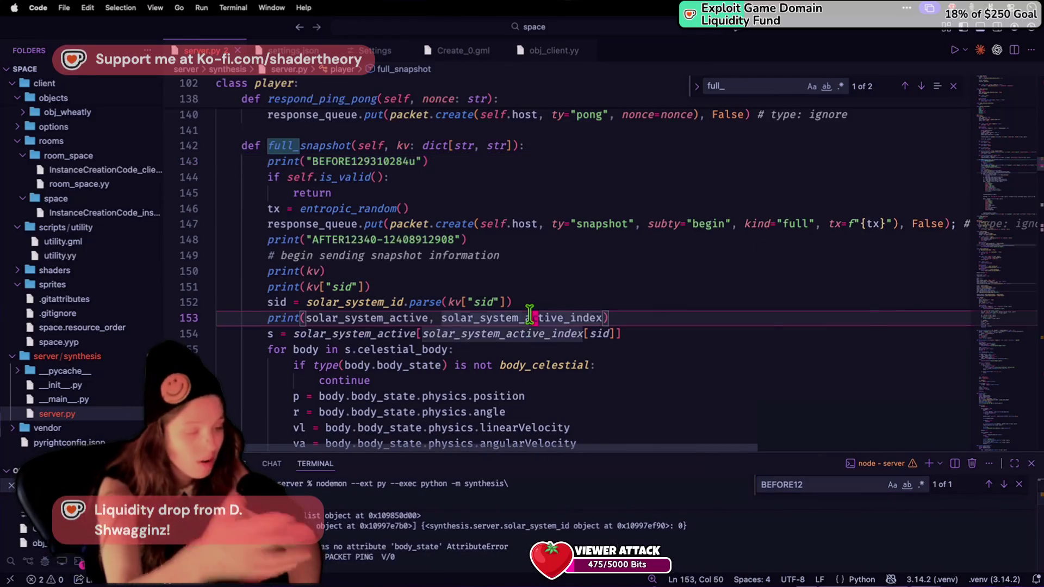
pyautogui.scroll(-5, 509, 334)
pyautogui.scroll(20, 508, 335)
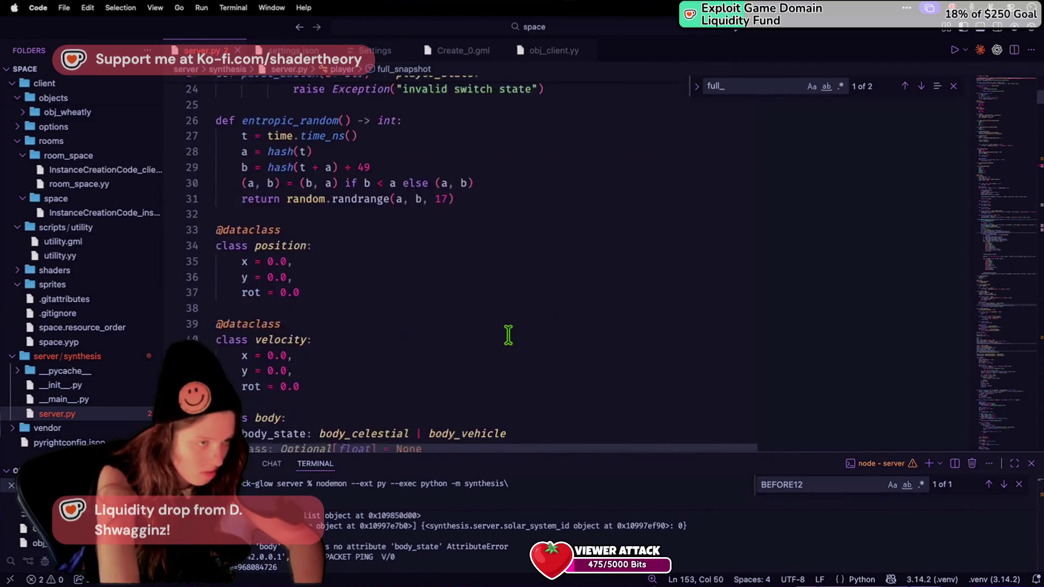
pyautogui.scroll(-20, 508, 335)
pyautogui.scroll(4, 509, 334)
pyautogui.scroll(3, 508, 333)
pyautogui.scroll(-15, 509, 334)
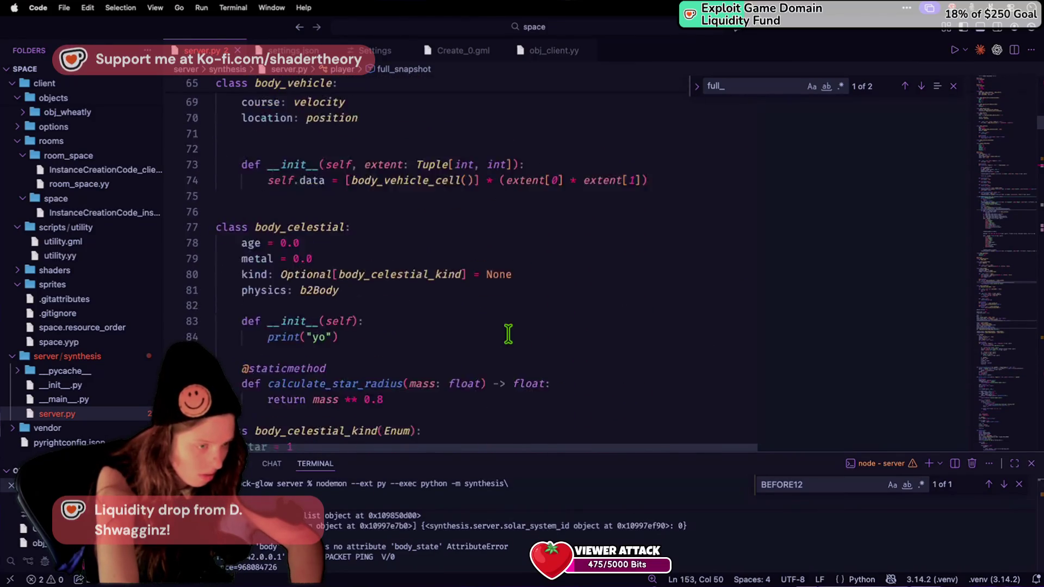
pyautogui.scroll(-8, 507, 333)
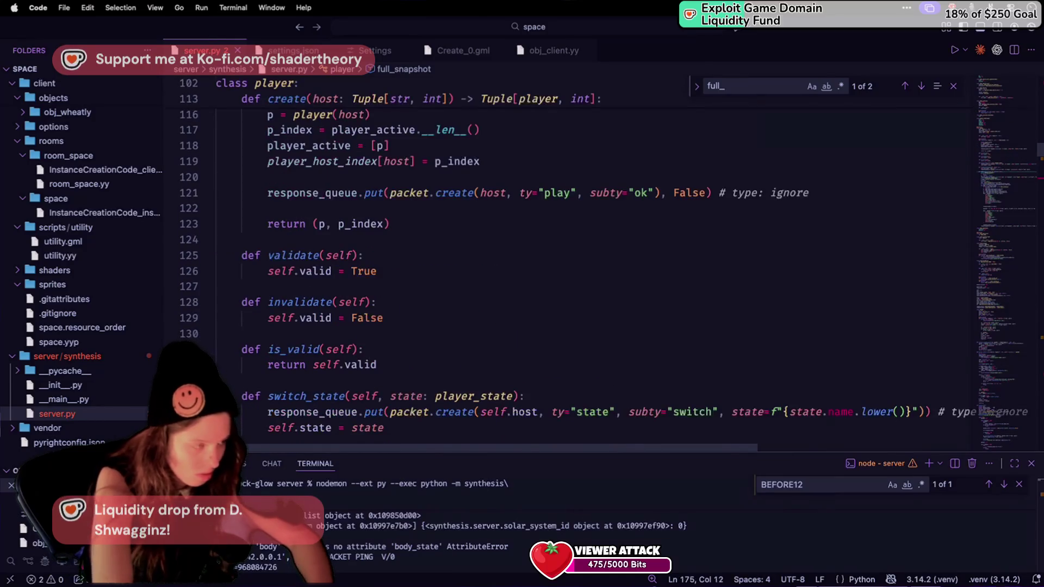
pyautogui.click(500, 352)
# Cycle through the 11 body_sta matches in server.py until reaching the full_snapshot loop
pyautogui.write('body_sta')
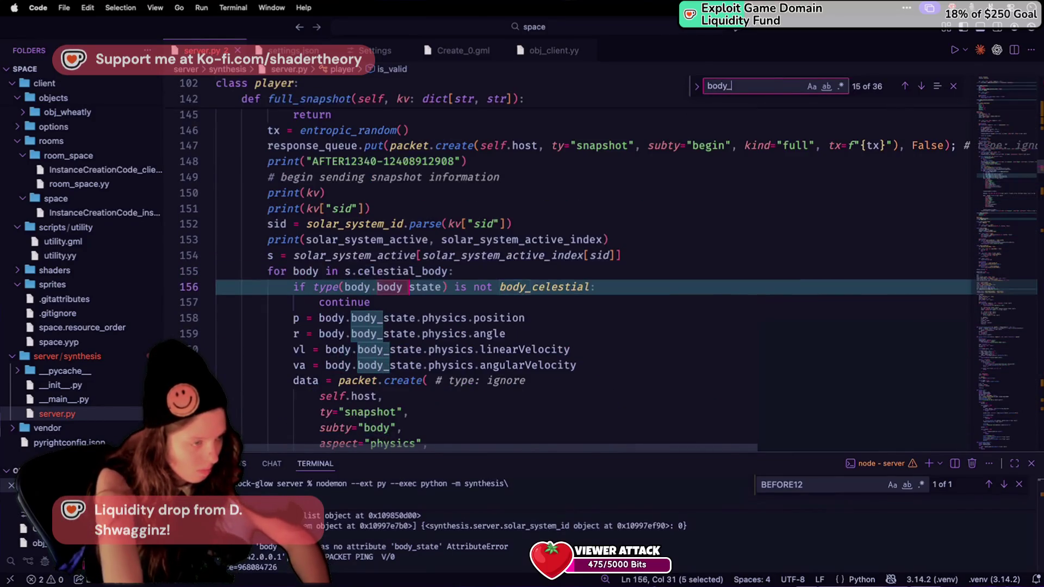
pyautogui.press('Return')
pyautogui.press('Return')
pyautogui.press('Return')
pyautogui.press('Return')
pyautogui.press('Return')
pyautogui.press('Return')
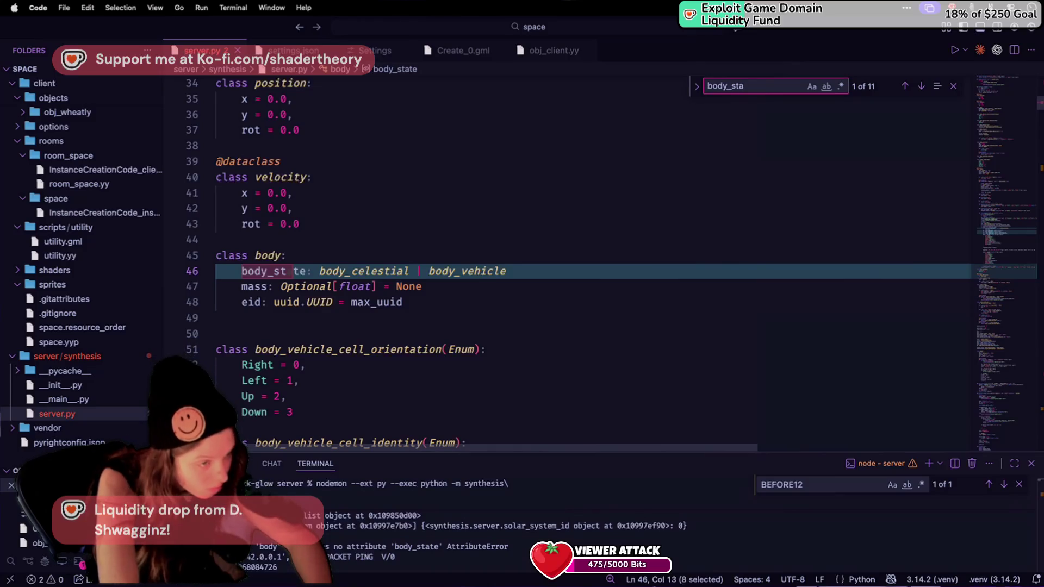
pyautogui.press('Return')
pyautogui.press('Return')
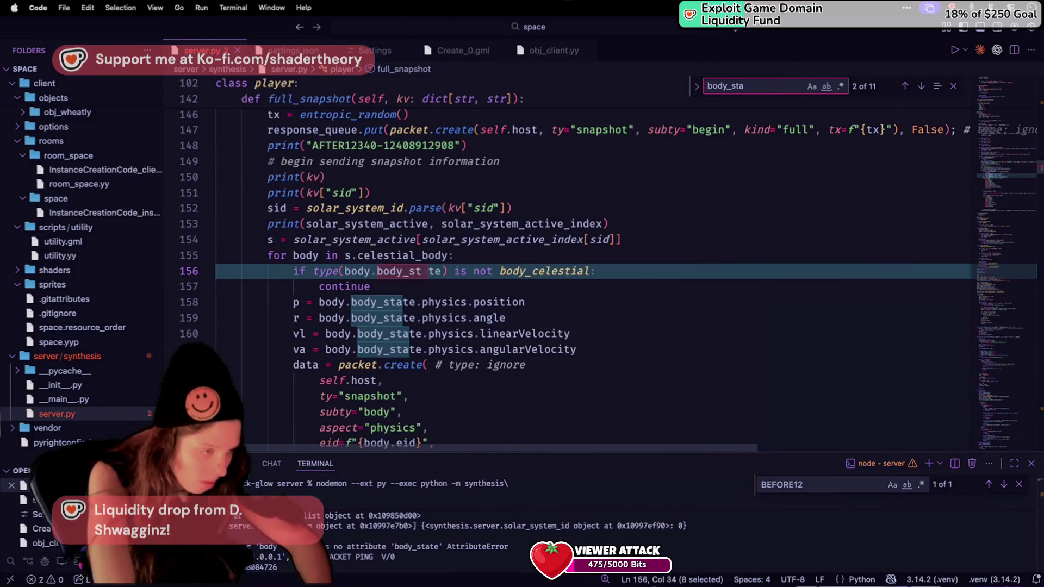
pyautogui.press('Return')
pyautogui.press('Return')
pyautogui.press('Return')
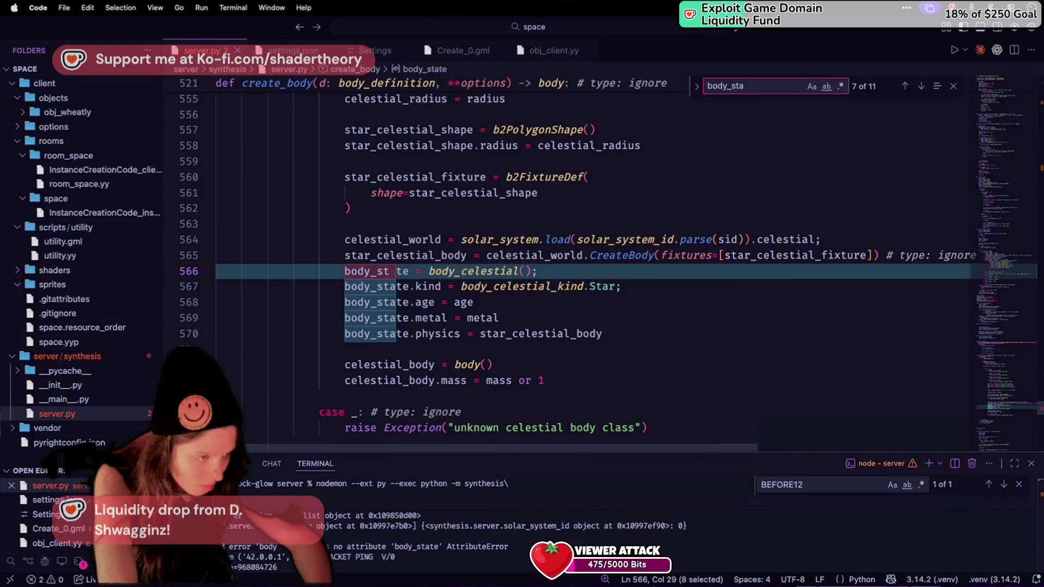
pyautogui.press('Return')
pyautogui.press('Return')
pyautogui.press('Return')
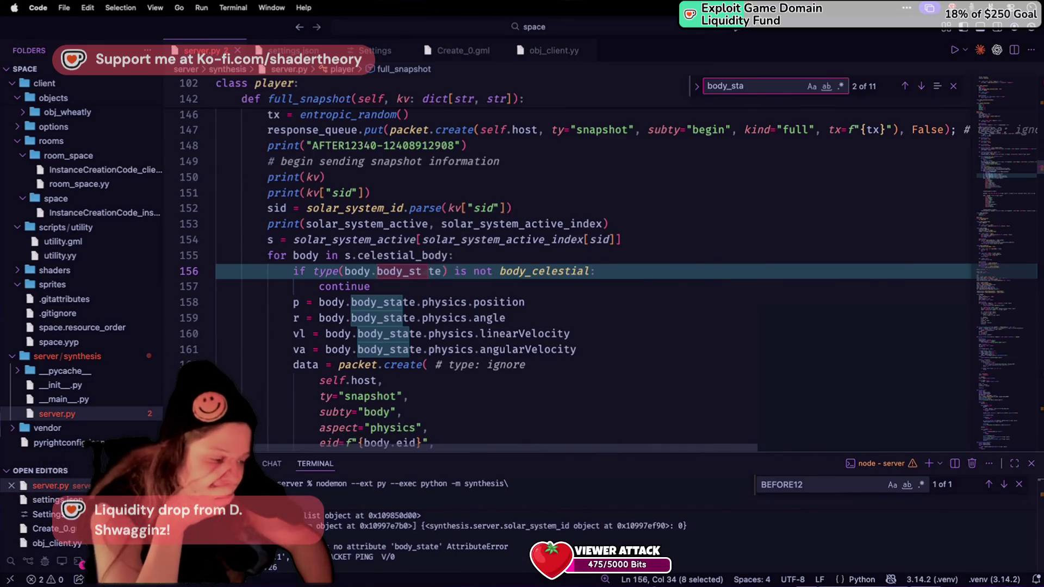
# Add print(body) as the first line of the celestial-body loop and save server.py
pyautogui.click(415, 275)
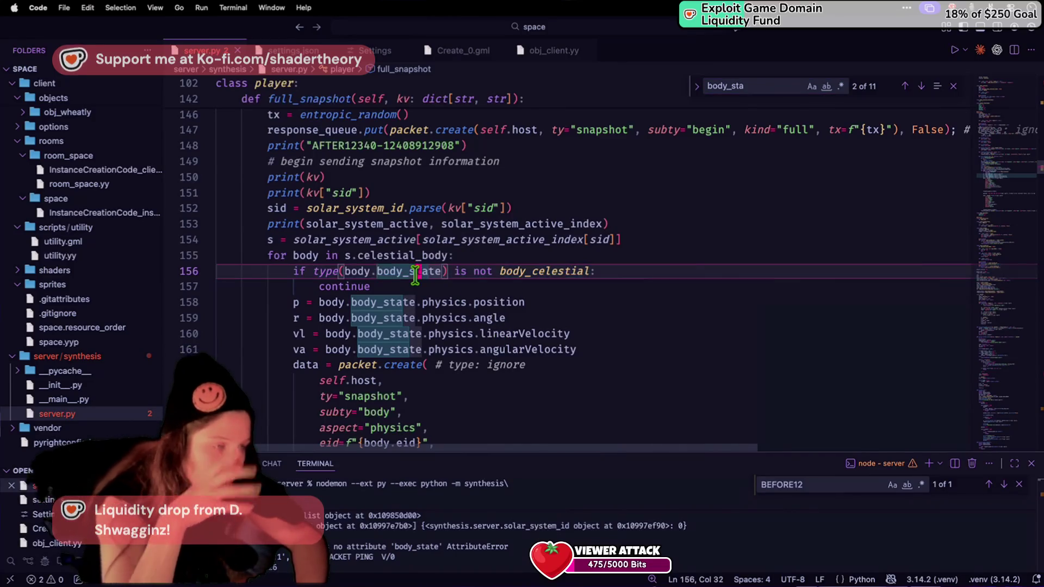
pyautogui.click(453, 255)
pyautogui.press('Return')
pyautogui.write('print(body)')
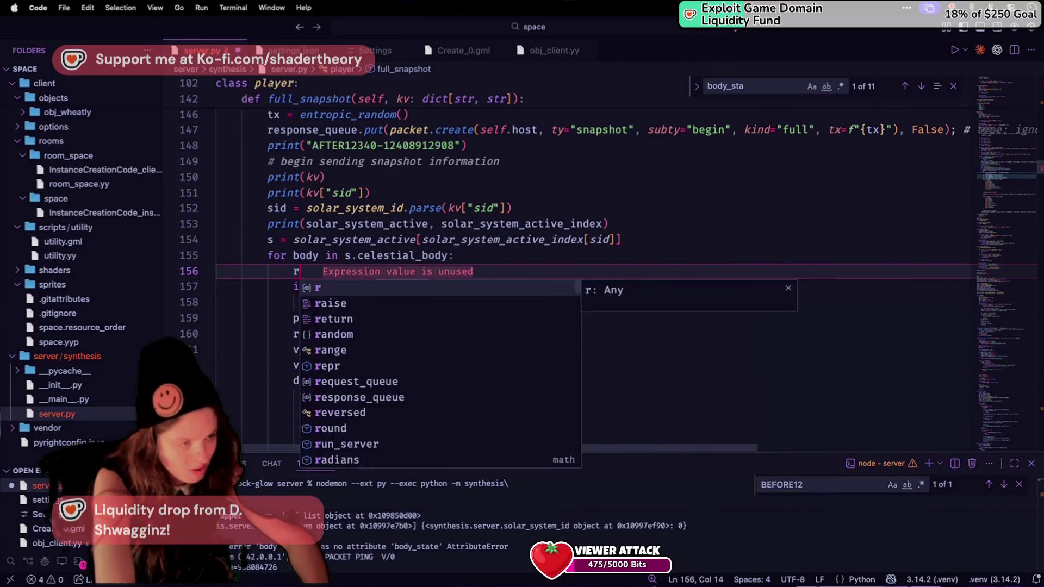
pyautogui.press('cmd+s')
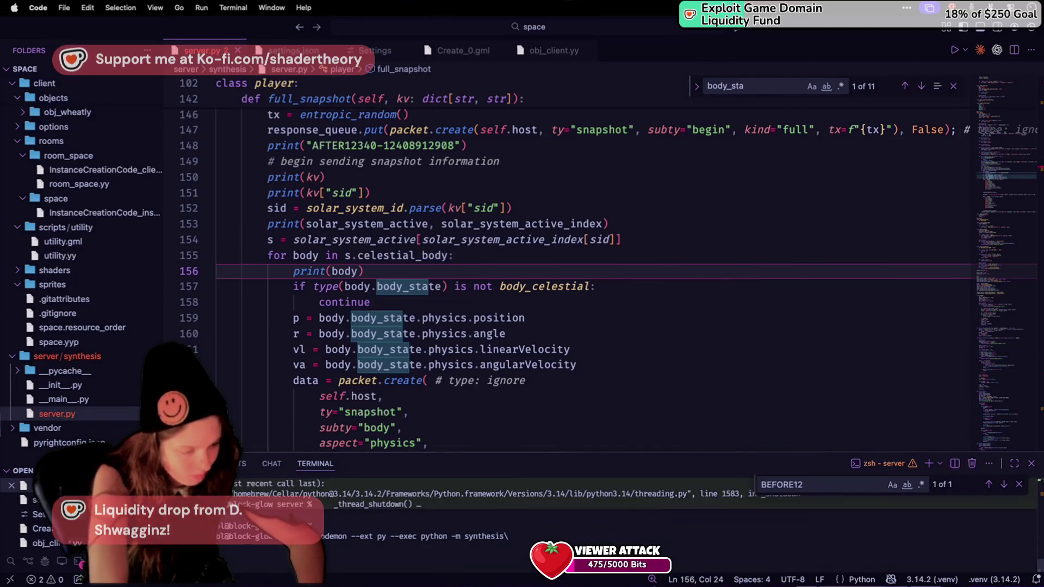
# Run the GameMaker client, stop the server, and search the terminal log for AF
pyautogui.press('cmd+Tab')
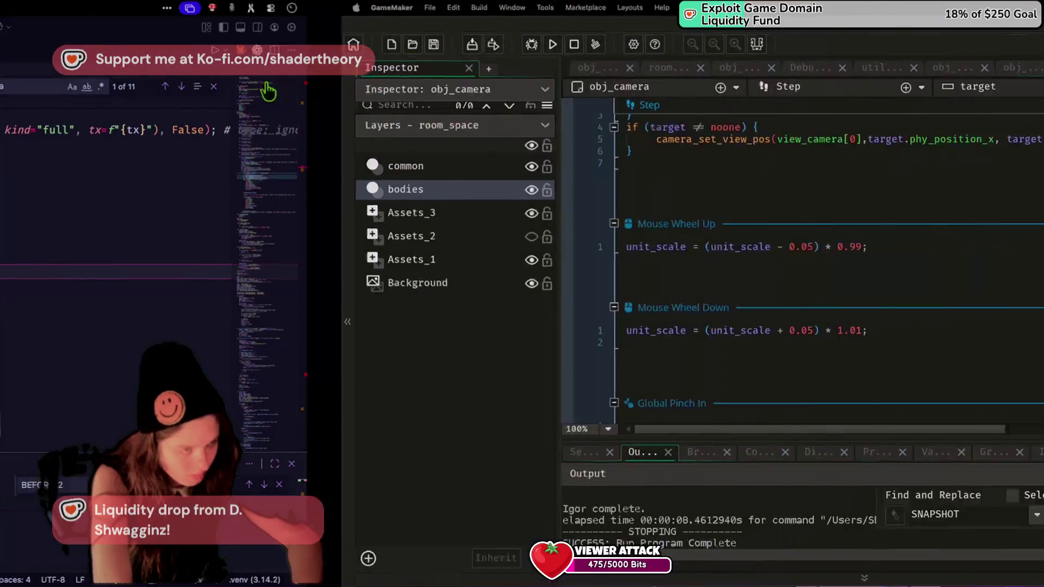
pyautogui.click(210, 45)
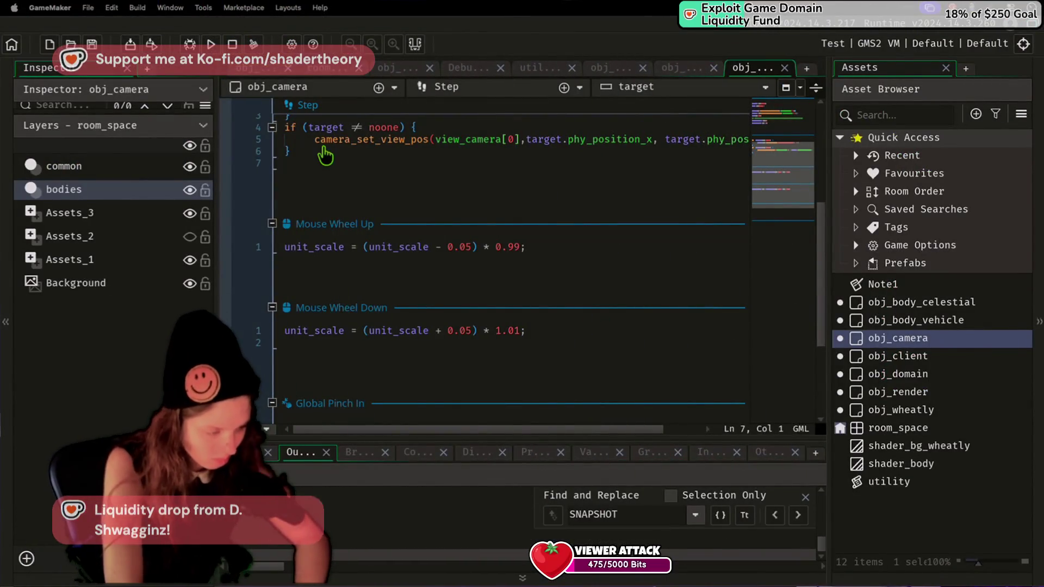
pyautogui.press('cmd+Tab')
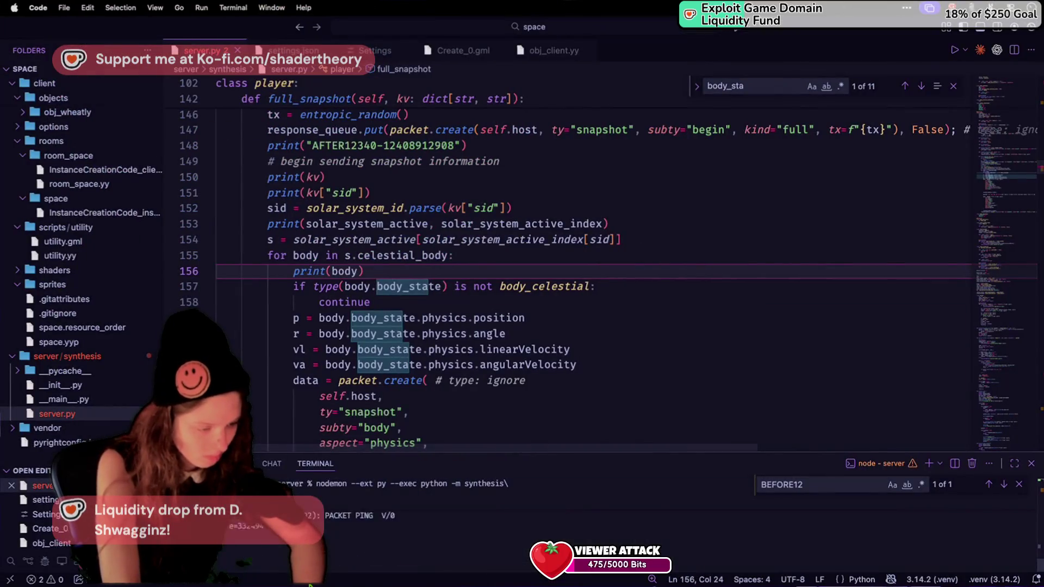
pyautogui.hotkey('ctrl', 'c')
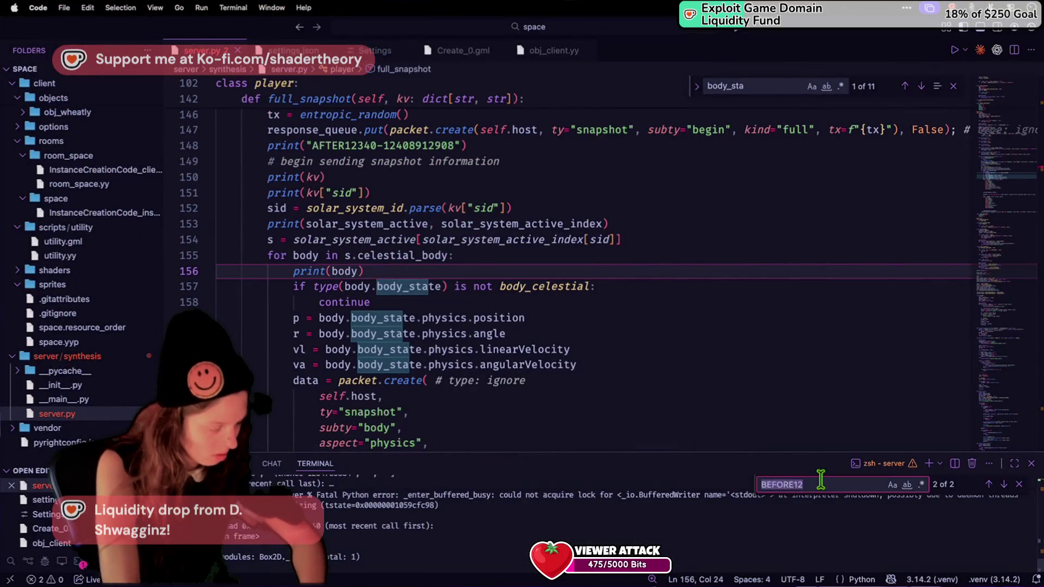
pyautogui.doubleClick(820, 479)
pyautogui.write('AF')
pyautogui.press('Return')
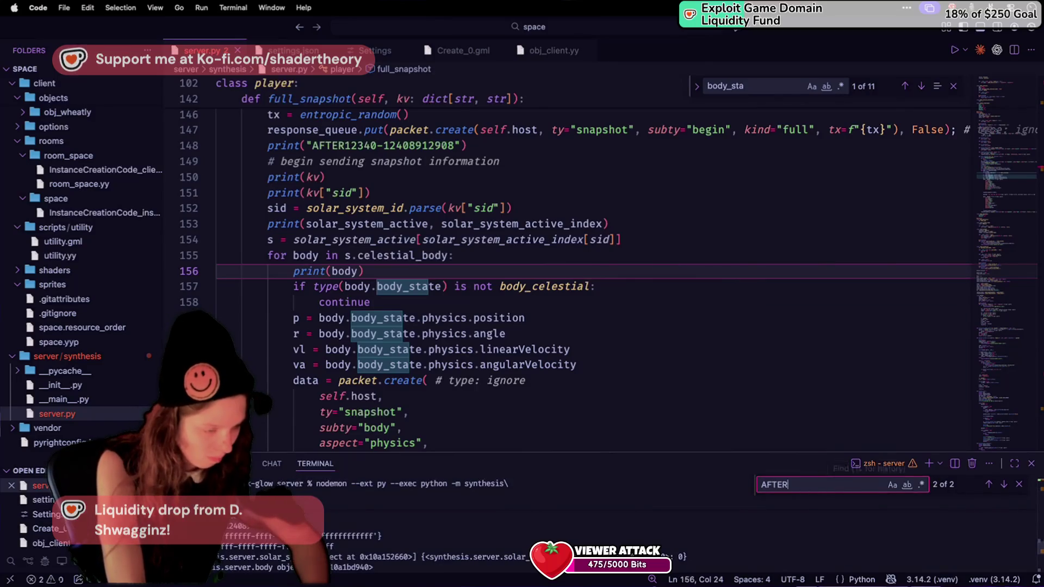
# Review the full_snapshot loop lines around the new print(body) statement
pyautogui.scroll(-2, 495, 523)
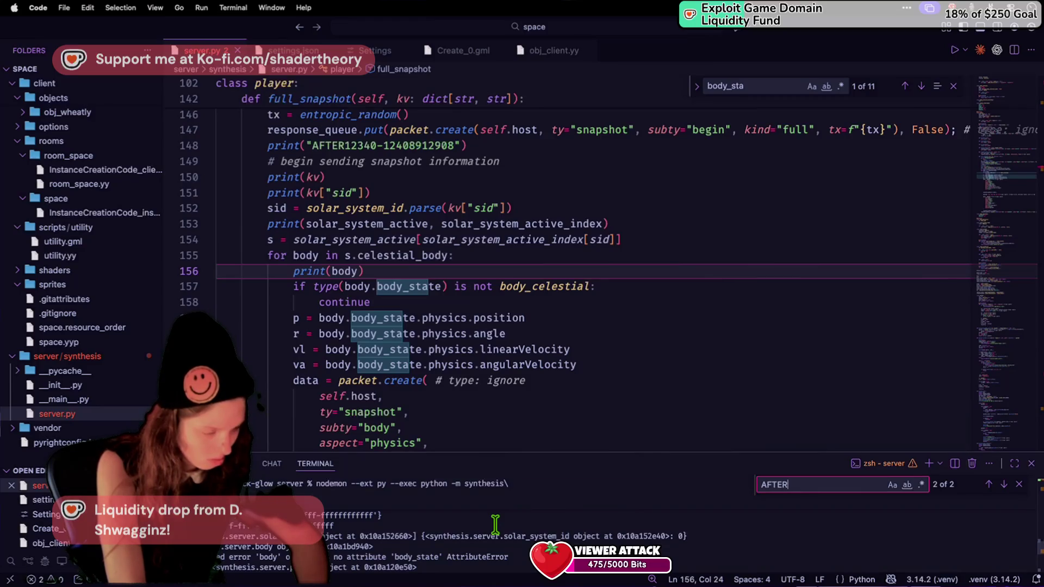
pyautogui.scroll(-1, 495, 524)
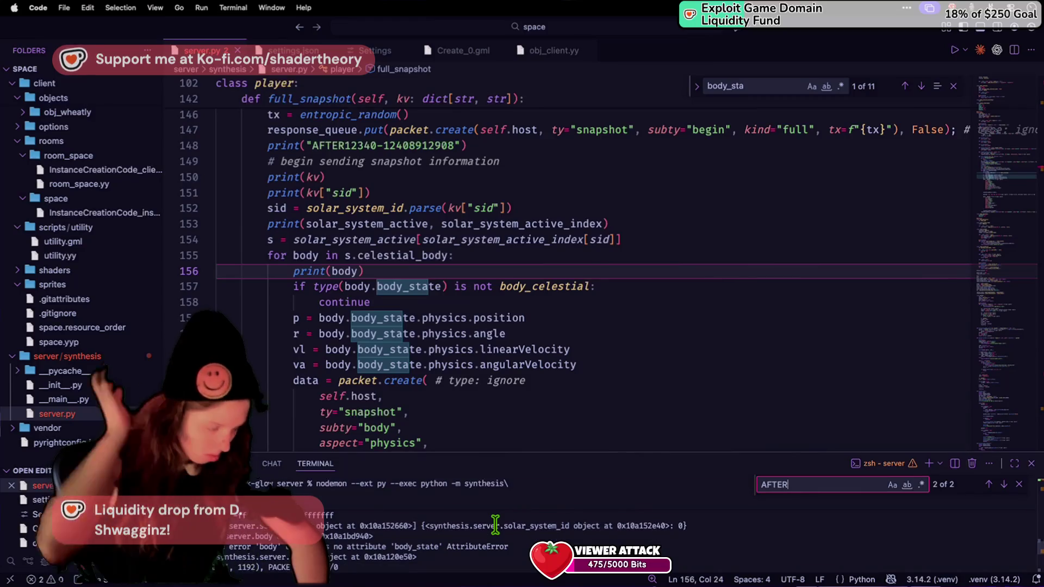
pyautogui.click(498, 333)
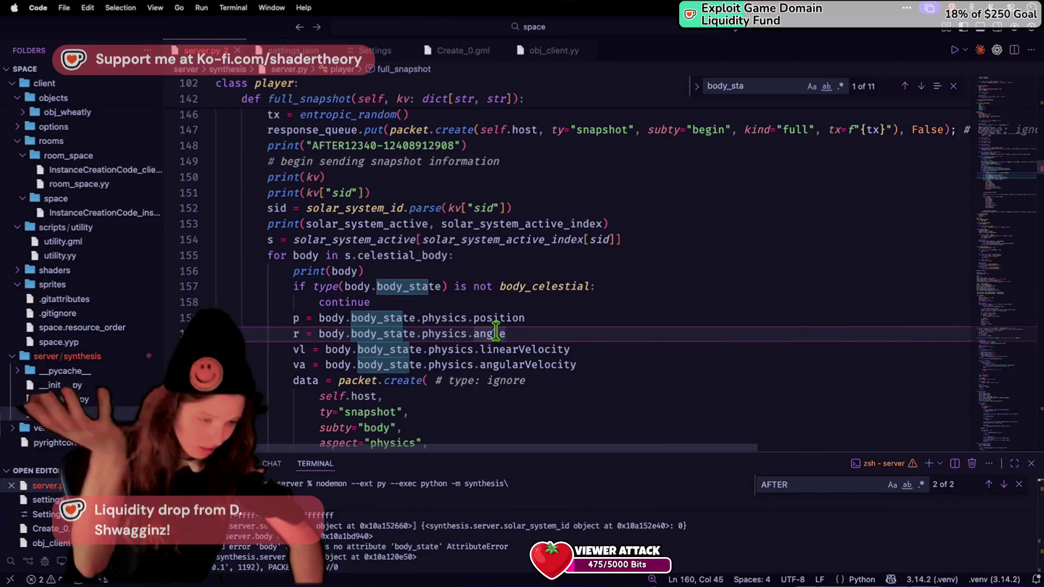
pyautogui.click(484, 300)
pyautogui.click(458, 239)
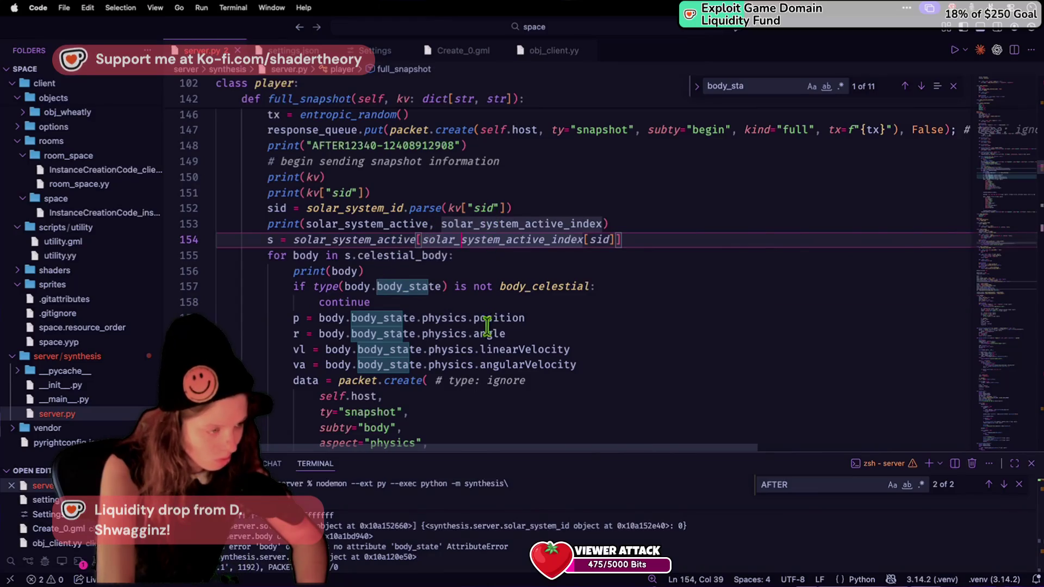
pyautogui.click(361, 271)
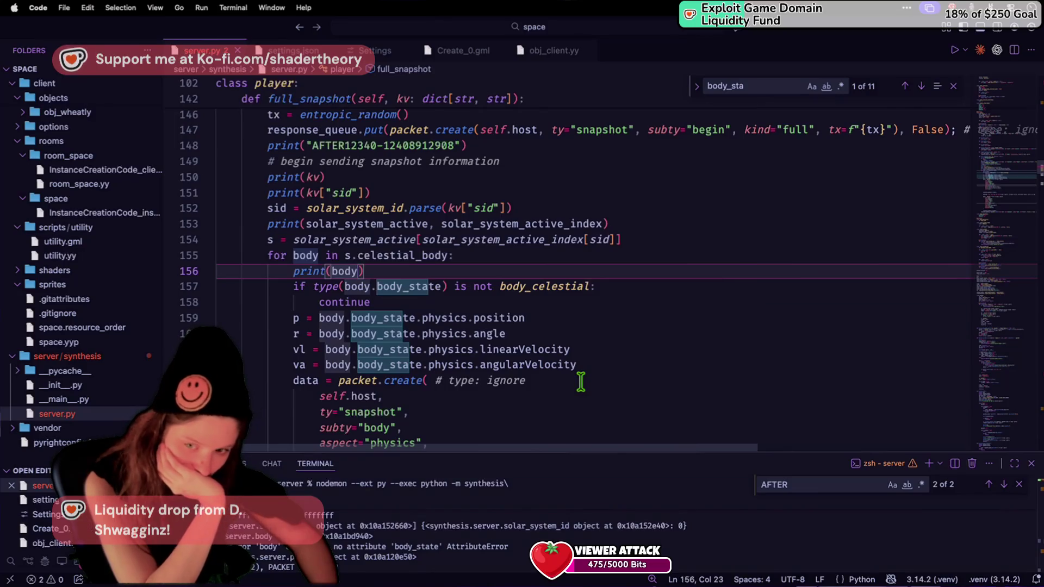
pyautogui.scroll(1, 580, 382)
pyautogui.scroll(20, 580, 383)
# Change line 46 to body_state: Optional[body_celestial | body_vehicle] = None
pyautogui.scroll(-6, 581, 382)
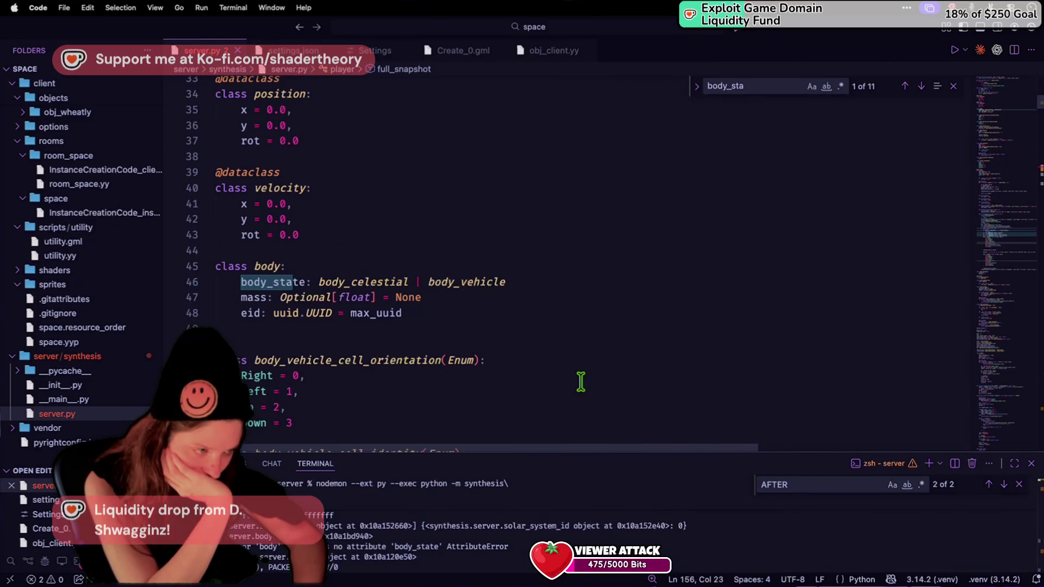
pyautogui.click(541, 280)
pyautogui.write('= body_(')
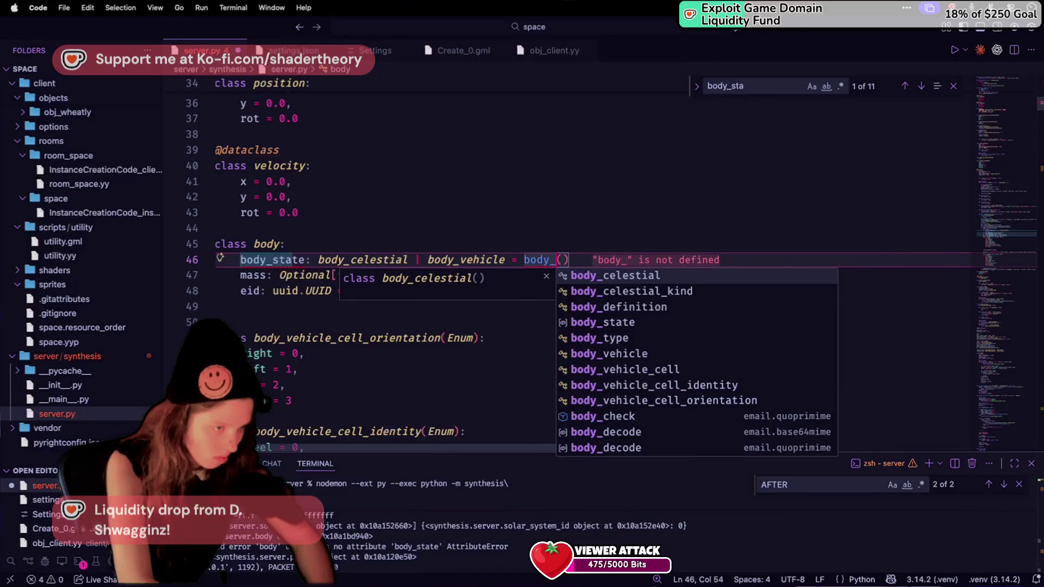
pyautogui.press('BackSpace')
pyautogui.press('BackSpace')
pyautogui.press('BackSpace')
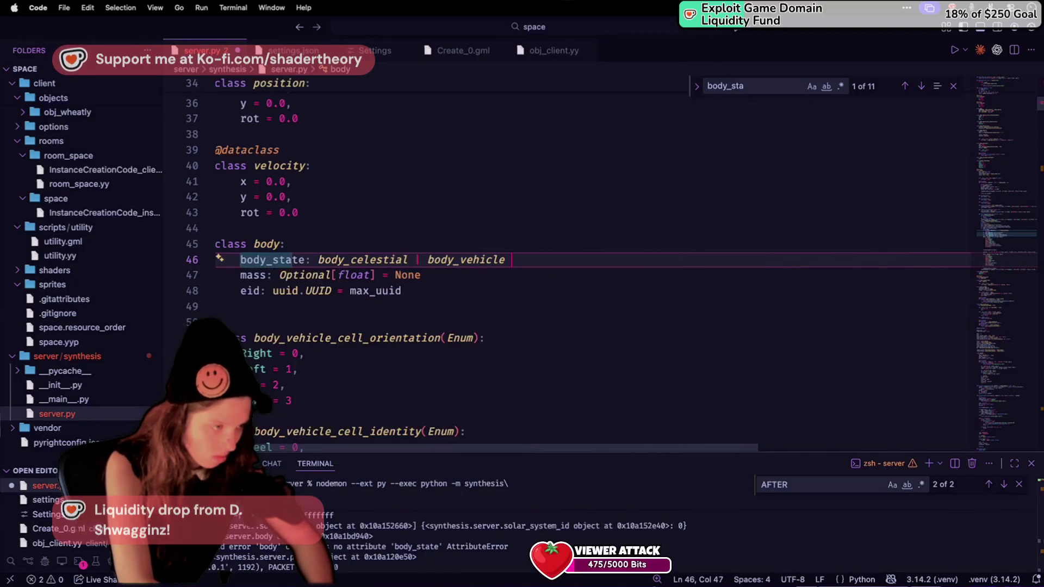
pyautogui.write('| No')
pyautogui.press('BackSpace')
pyautogui.press('BackSpace')
pyautogui.press('BackSpace')
pyautogui.press('BackSpace')
pyautogui.write('] = ')
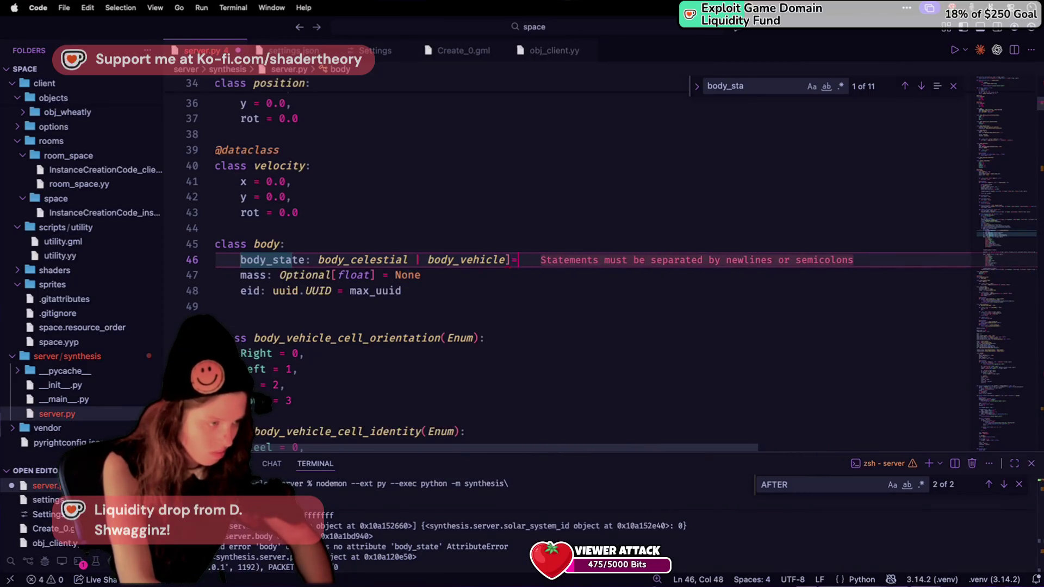
pyautogui.write('None')
pyautogui.click(318, 259)
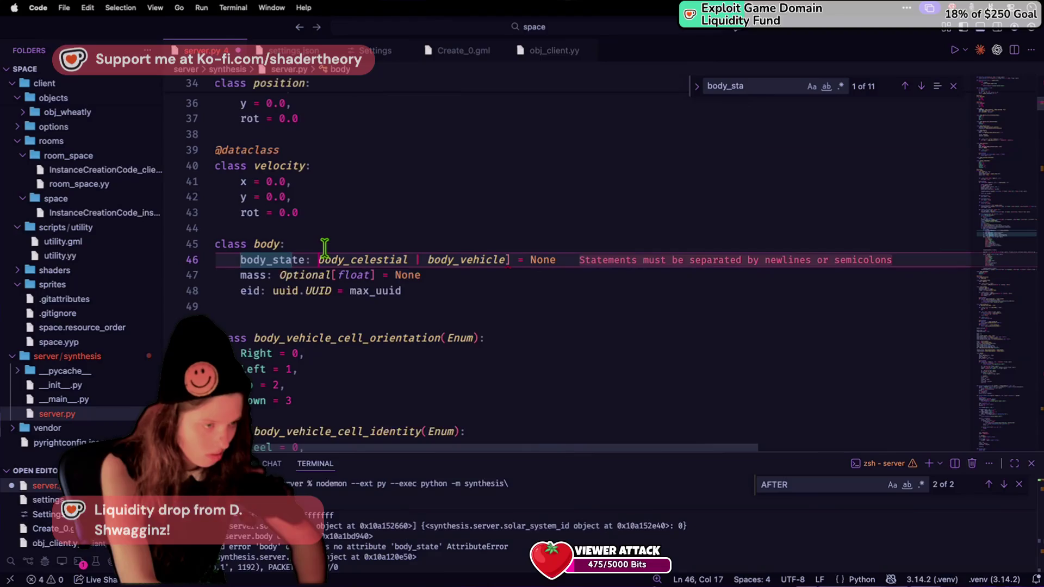
pyautogui.write('Optional[')
pyautogui.click(387, 154)
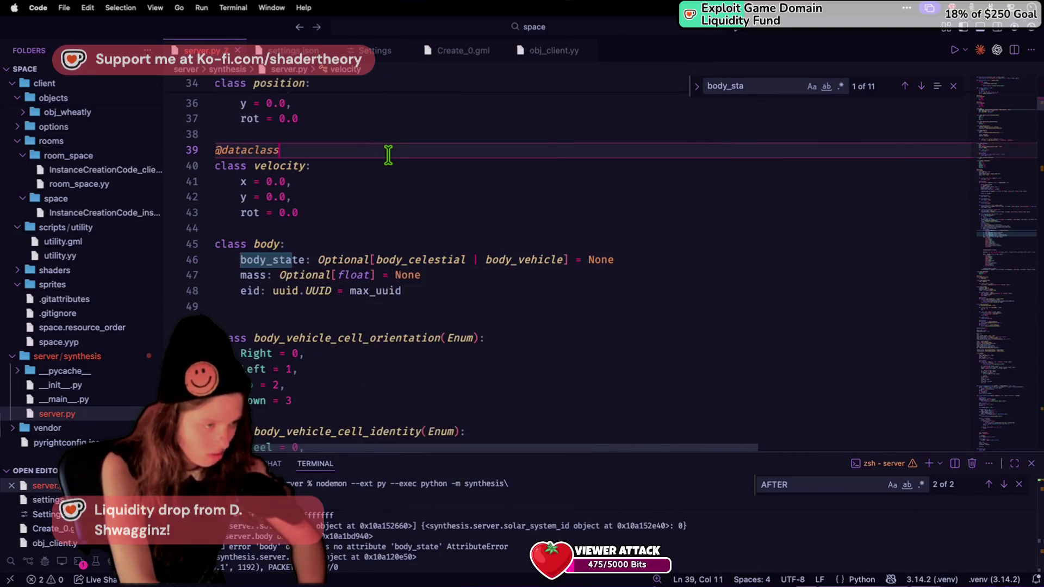
# Close the terminal panel, save server.py with :w, and switch to GameMaker
pyautogui.rightClick(475, 556)
pyautogui.click(492, 554)
pyautogui.click(456, 559)
pyautogui.click(382, 275)
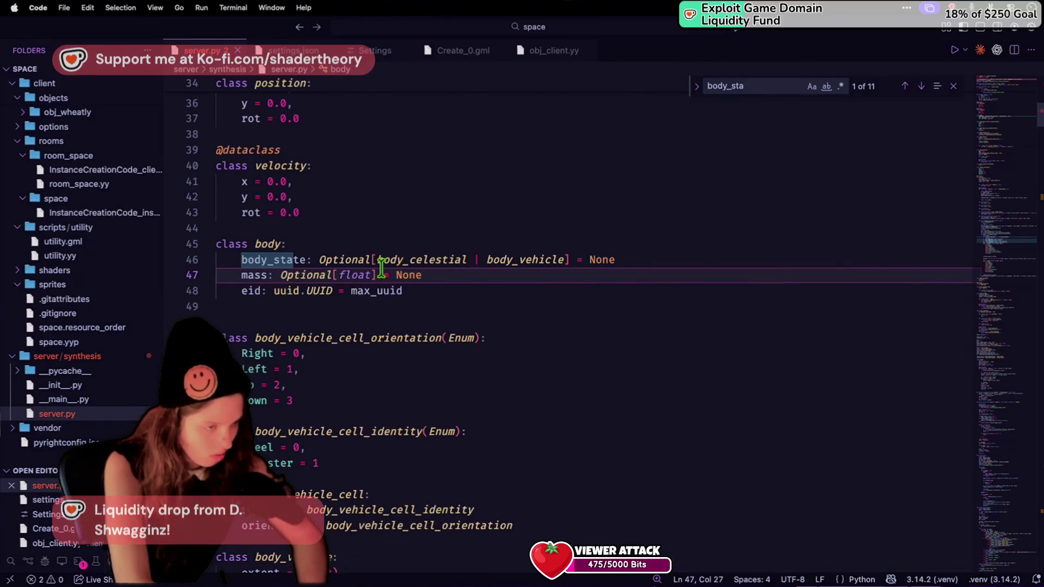
pyautogui.click(419, 255)
pyautogui.doubleClick(373, 260)
pyautogui.click(469, 203)
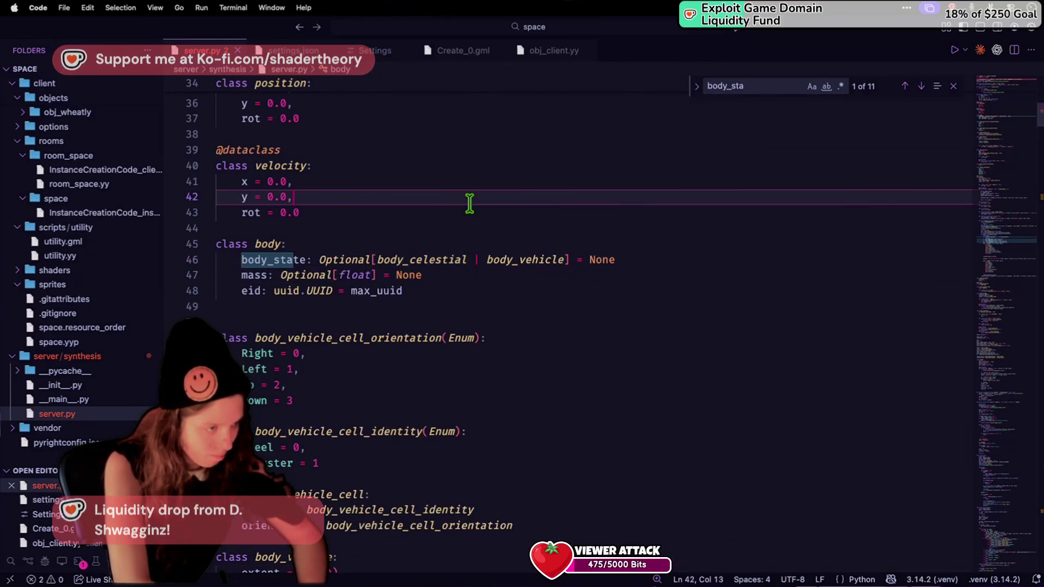
pyautogui.press('Escape')
pyautogui.write(':w')
pyautogui.press('Return')
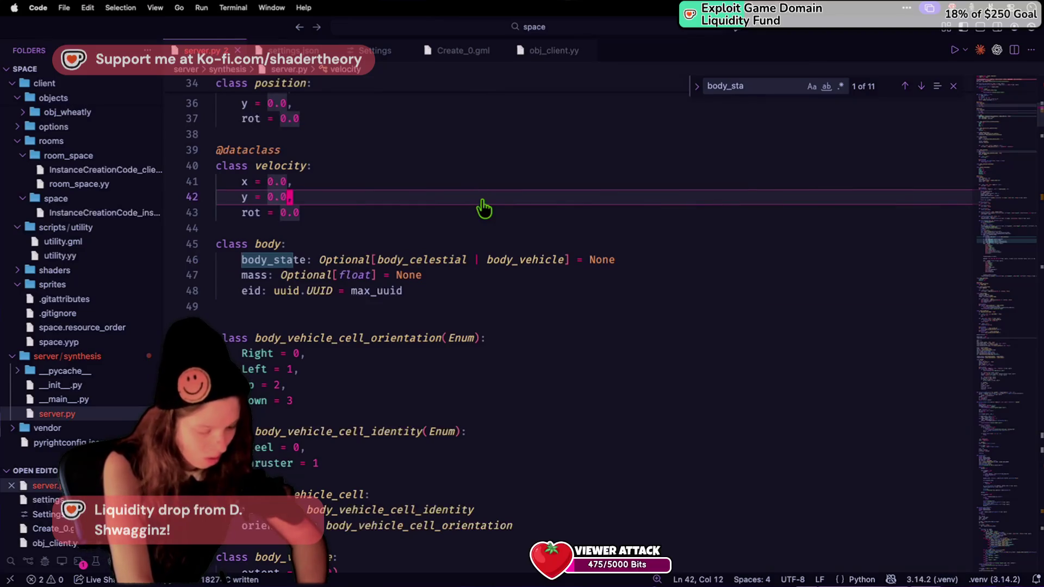
pyautogui.press('super+Tab')
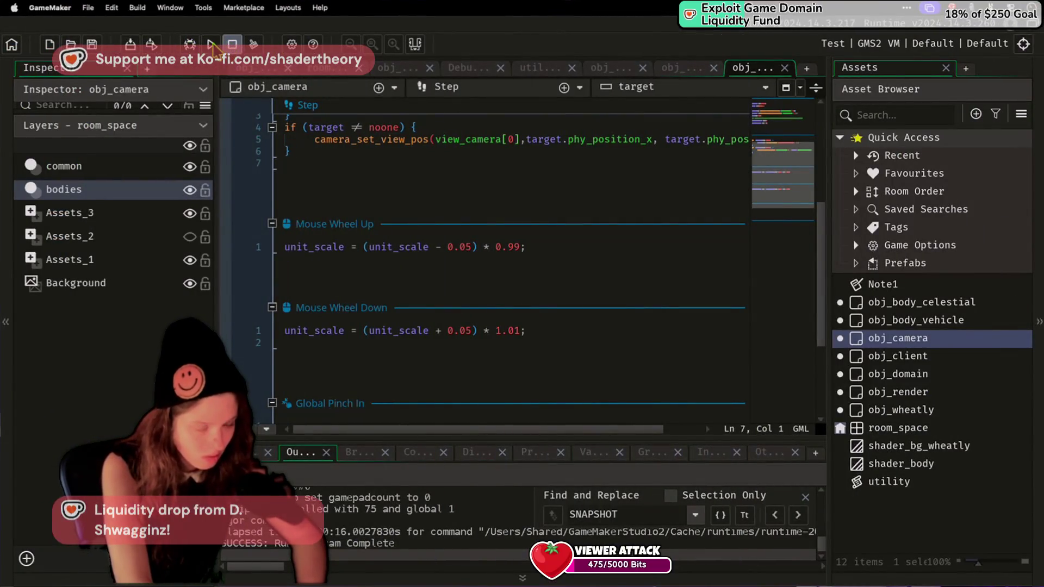
# Open a new terminal, change into the server folder and start the server
pyautogui.press('super+Tab')
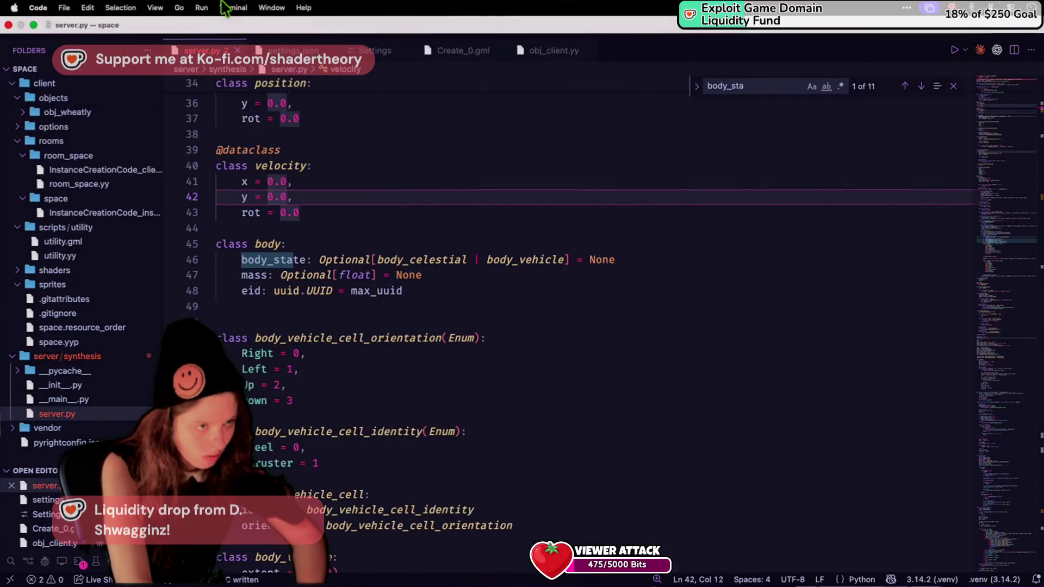
pyautogui.click(233, 8)
pyautogui.click(255, 25)
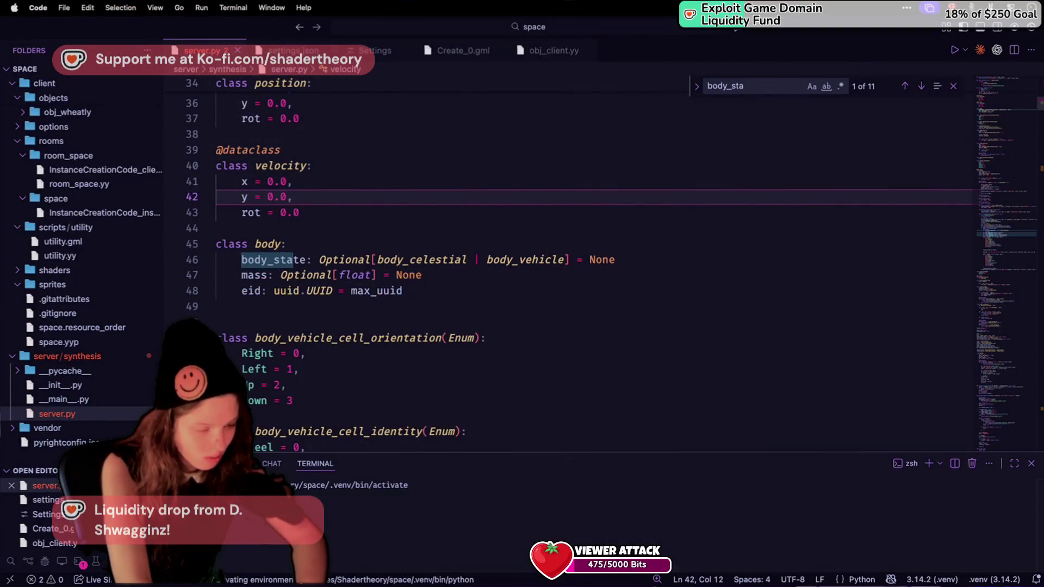
pyautogui.press('Up')
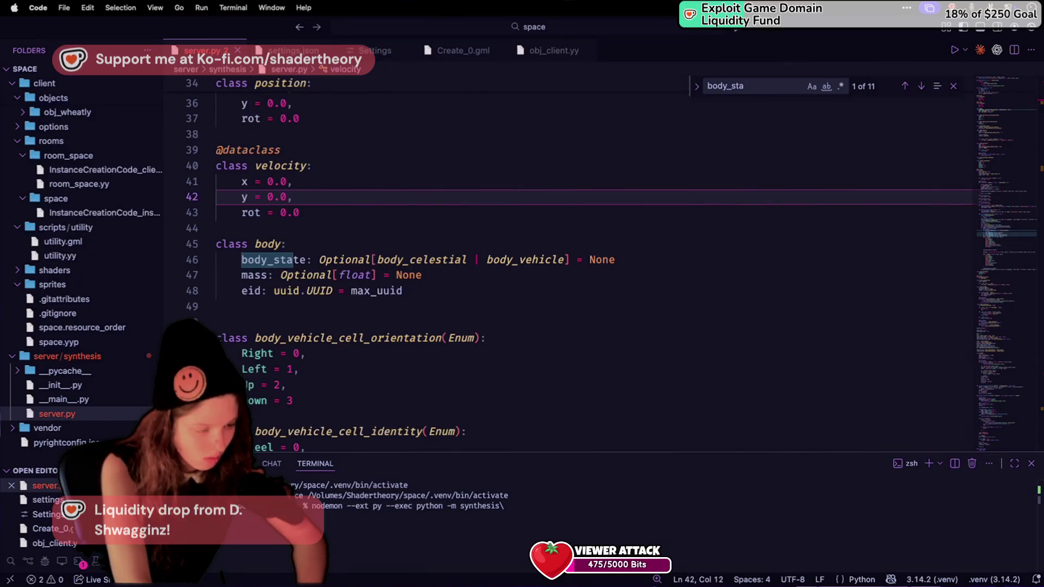
pyautogui.press('Down')
pyautogui.write('server')
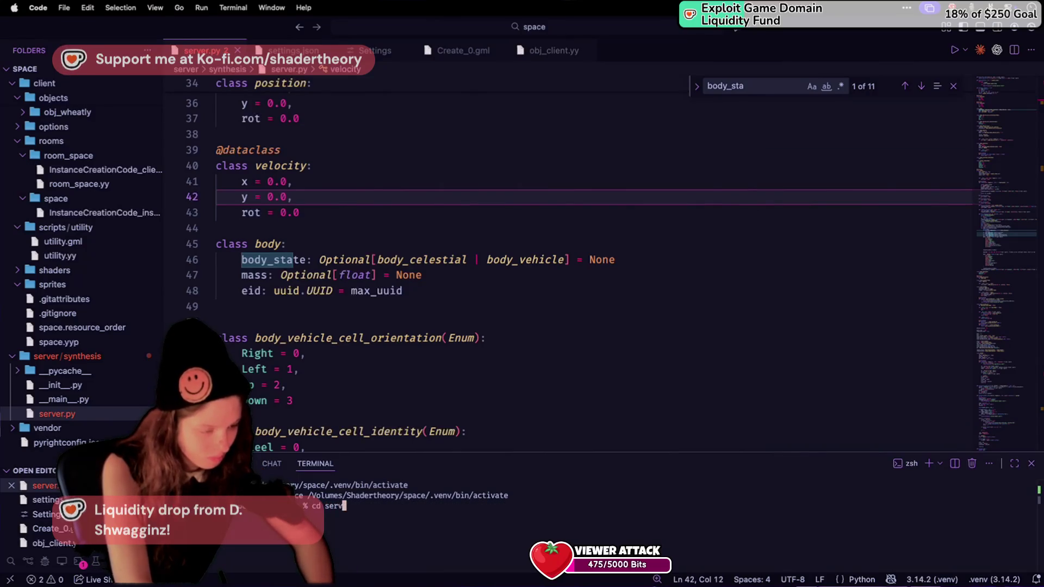
pyautogui.press('Return')
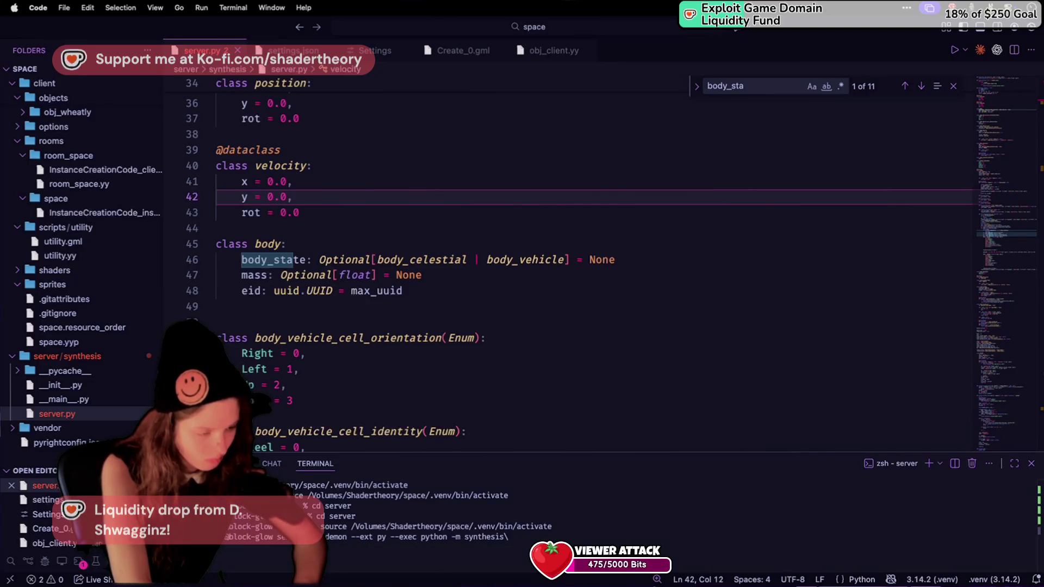
# Check GameMaker against the server, then search the terminal output for 'AFTER'
pyautogui.press('super+Tab')
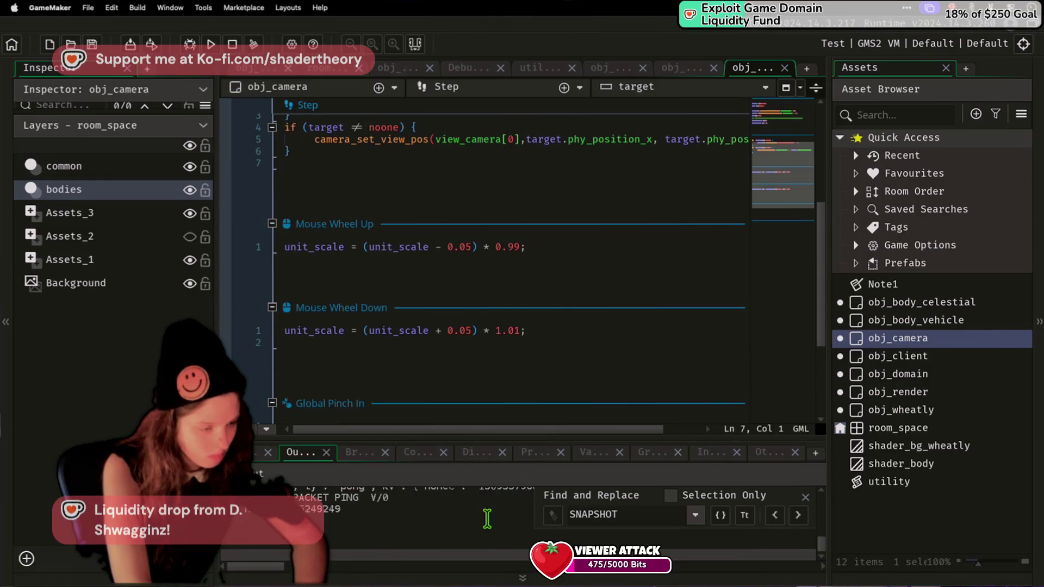
pyautogui.hotkey('ctrl', 'Left')
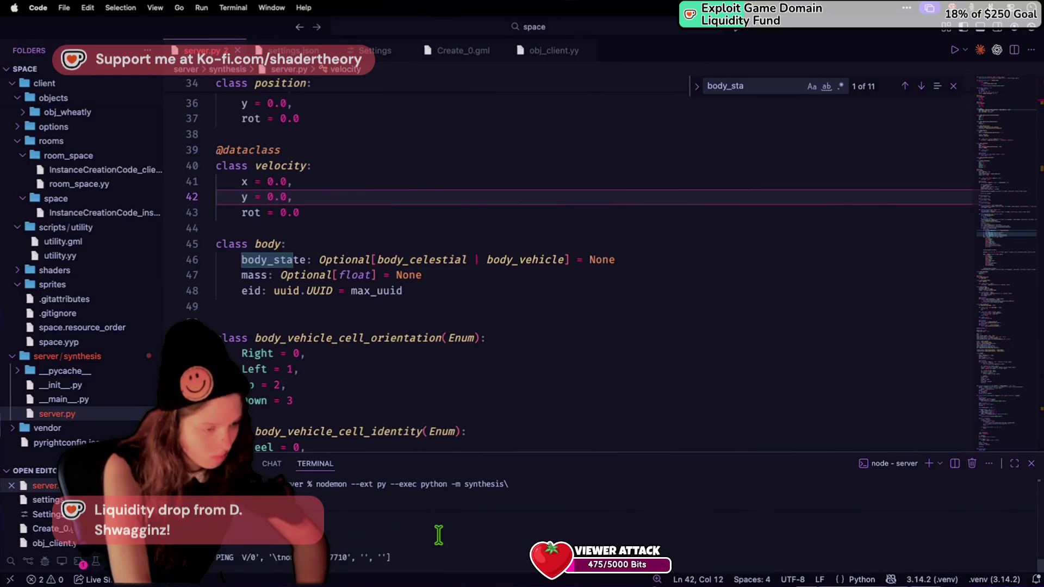
pyautogui.hotkey('ctrl', 'Right')
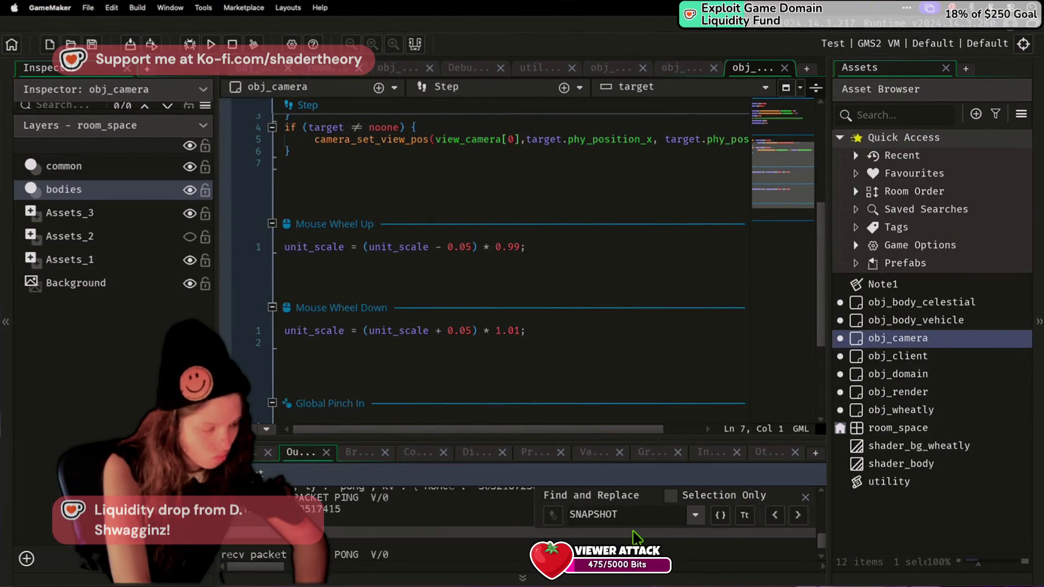
pyautogui.hotkey('ctrl', 'Left')
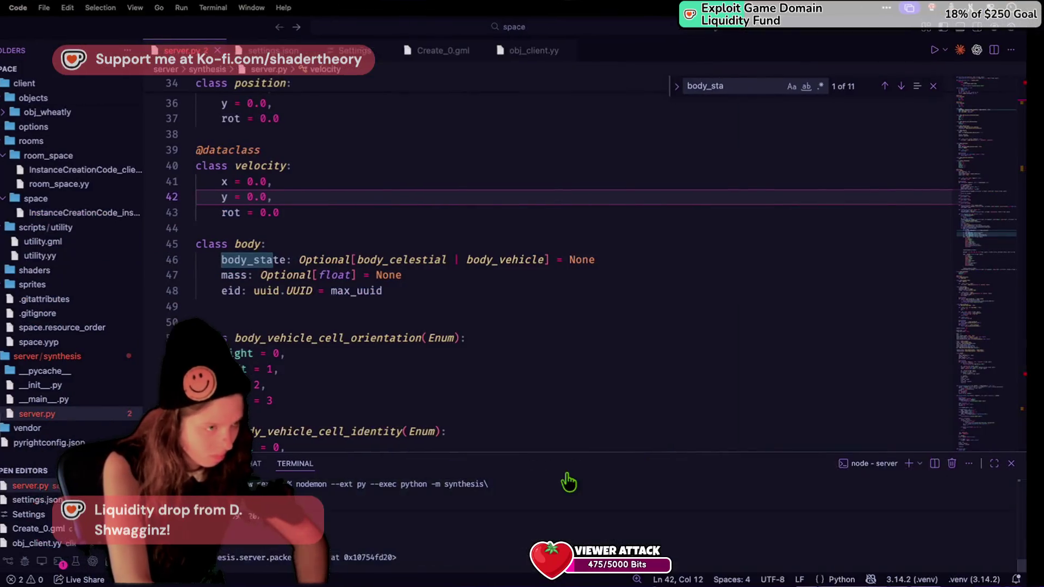
pyautogui.hotkey('ctrl', 'Right')
pyautogui.hotkey('ctrl', 'Left')
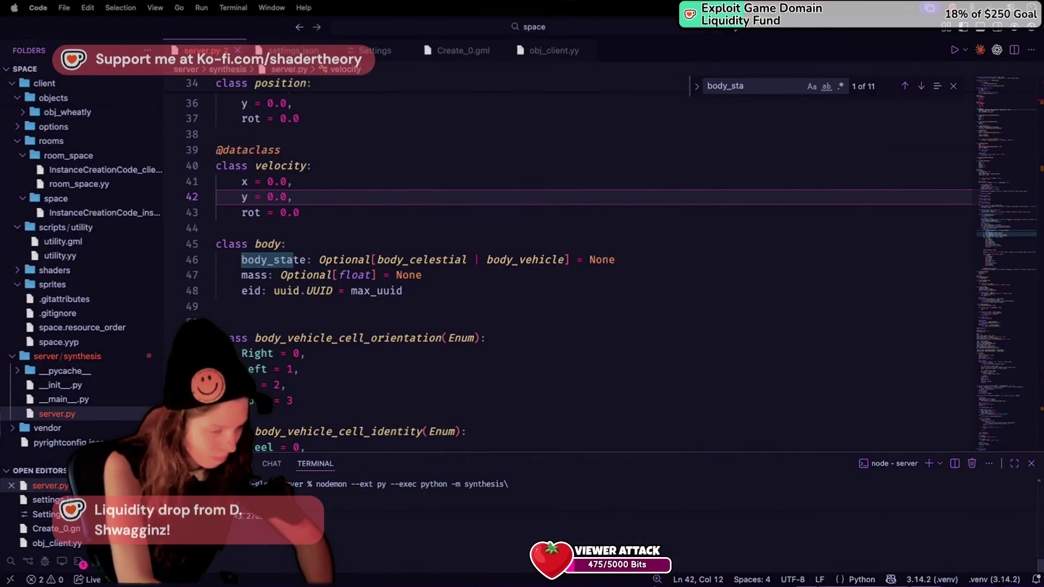
pyautogui.press('super+f')
pyautogui.write('AFTER')
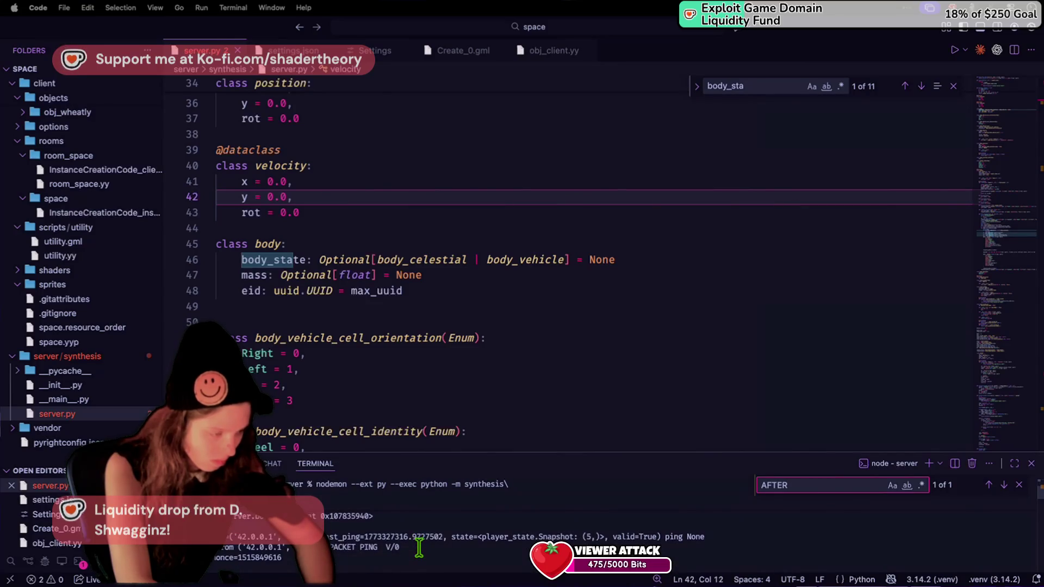
# Search server.py for 'print(bod' to jump to the print(body) line in full_snapshot
pyautogui.click(471, 329)
pyautogui.press('pagedown')
pyautogui.scroll(-1, 593, 261)
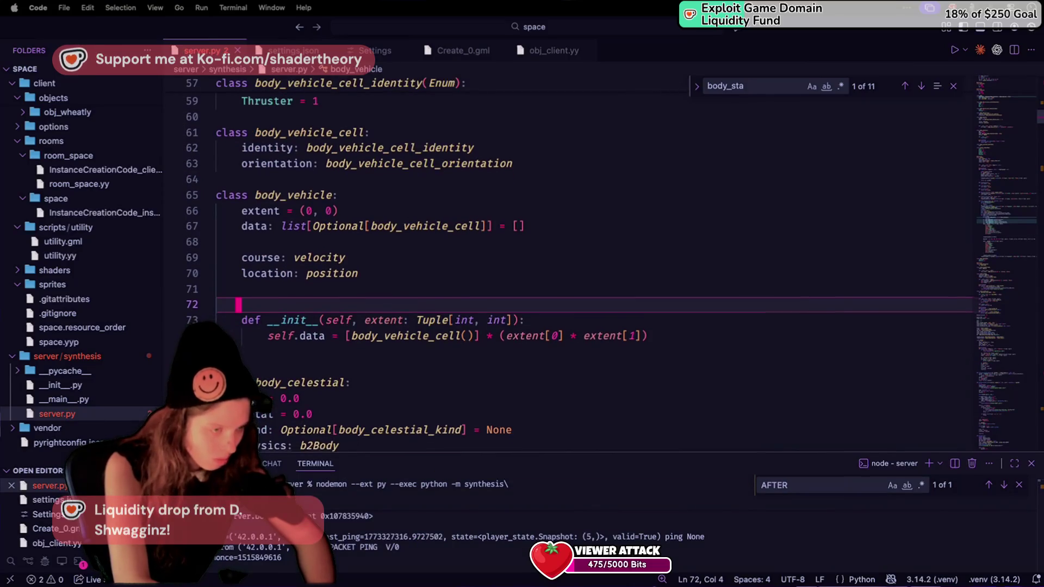
pyautogui.press('super+f')
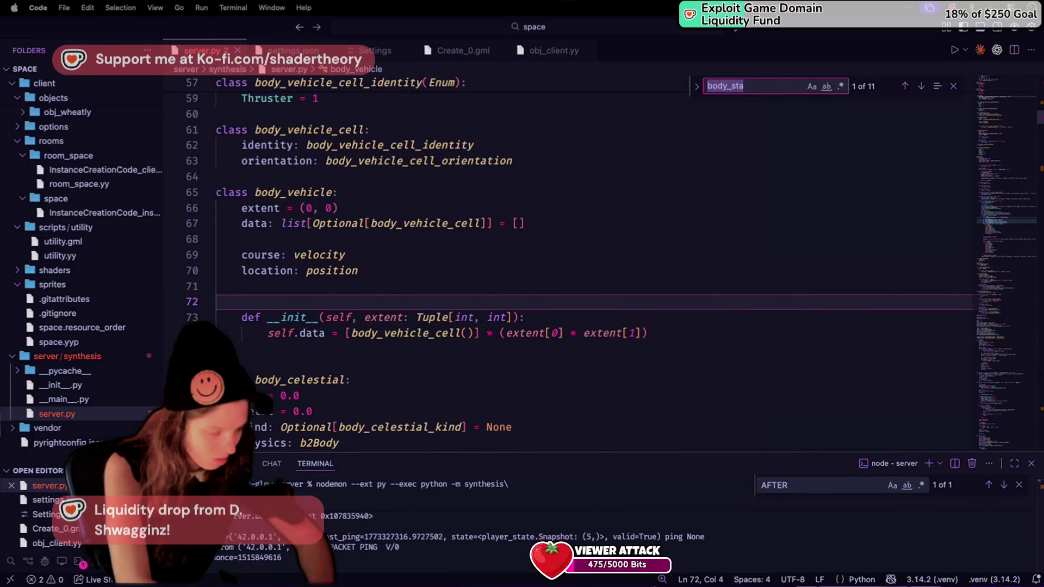
pyautogui.write('print(bod')
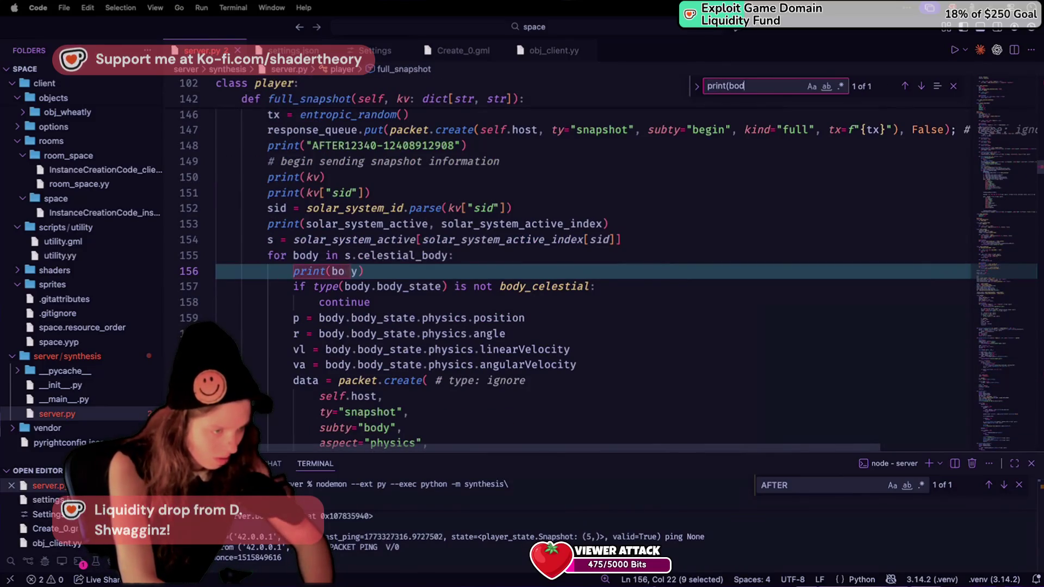
pyautogui.scroll(-10, 452, 325)
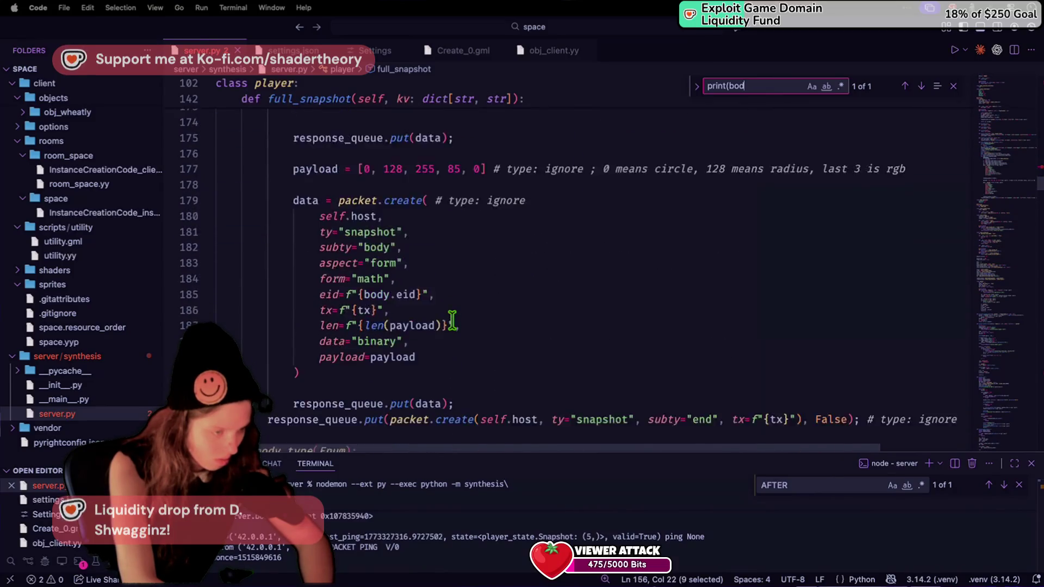
pyautogui.scroll(15, 452, 320)
pyautogui.press('Return')
# Scroll through the newest server log showing solar_system_id objects
pyautogui.scroll(-2, 452, 321)
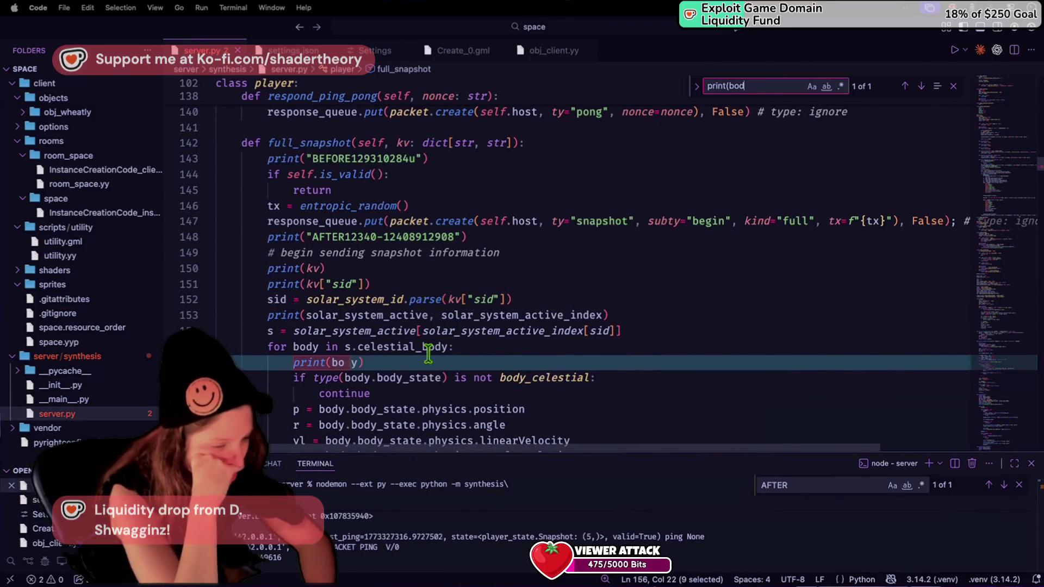
pyautogui.scroll(-4, 426, 407)
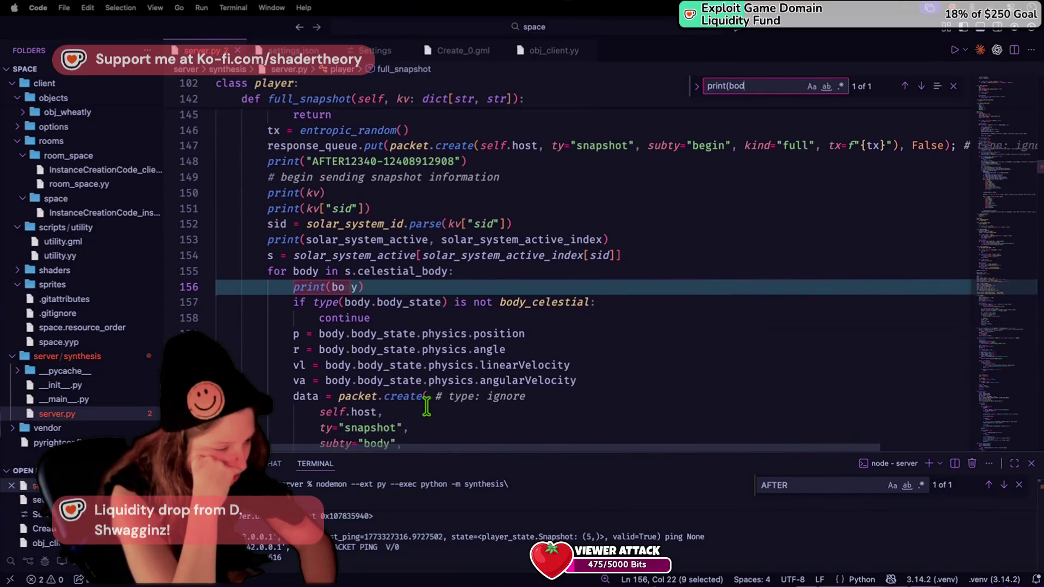
pyautogui.scroll(2, 426, 407)
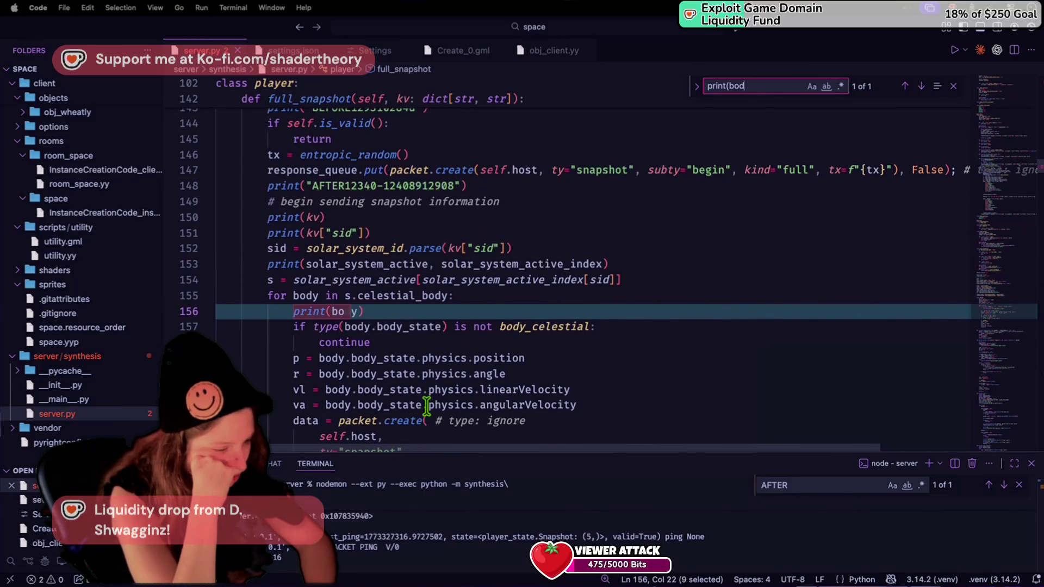
pyautogui.scroll(2, 421, 517)
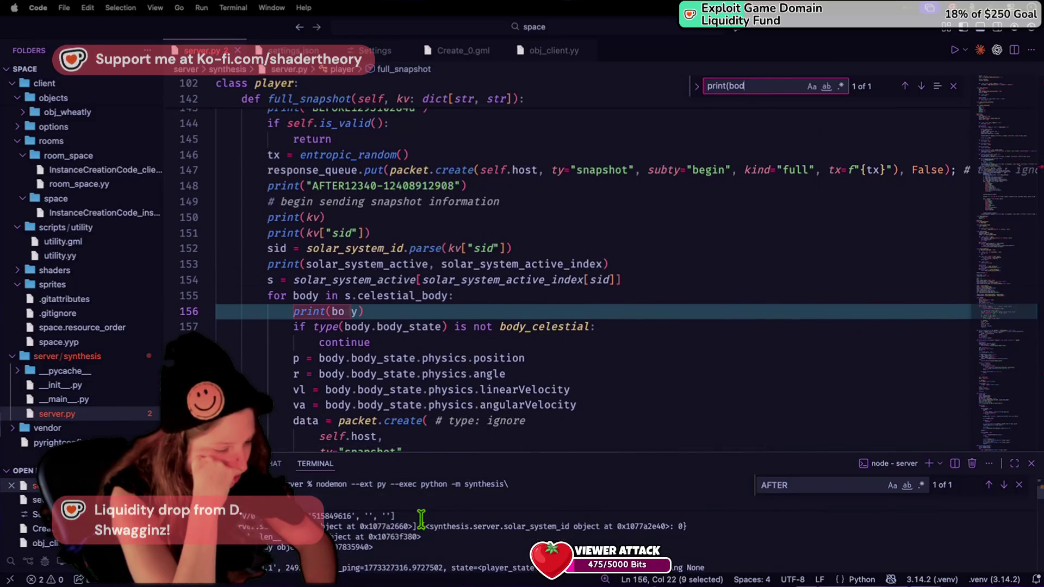
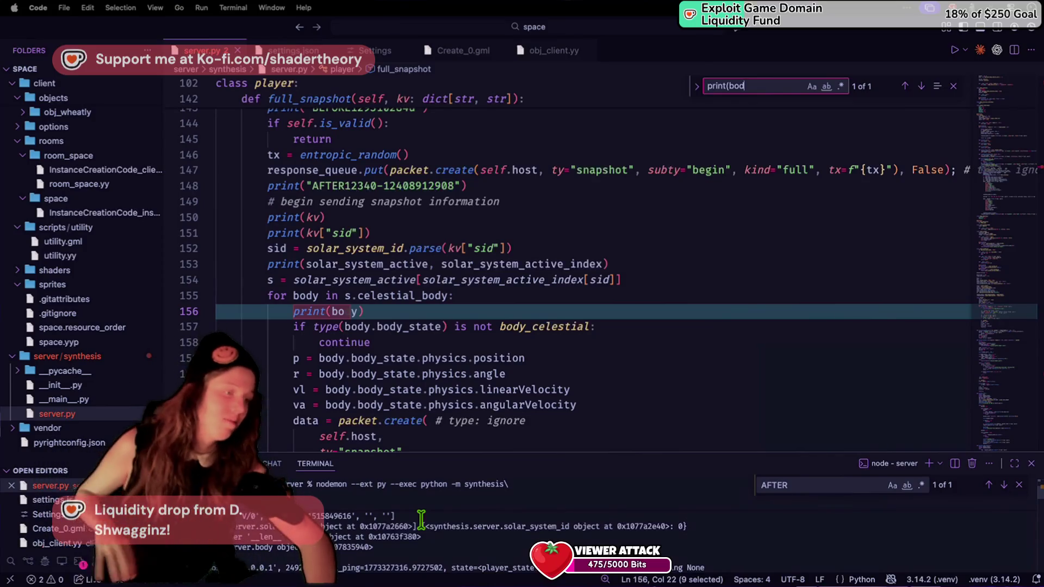
# Search server.py for 'celestial_body.ap' with the Find widget
pyautogui.click(435, 432)
pyautogui.scroll(1, 436, 432)
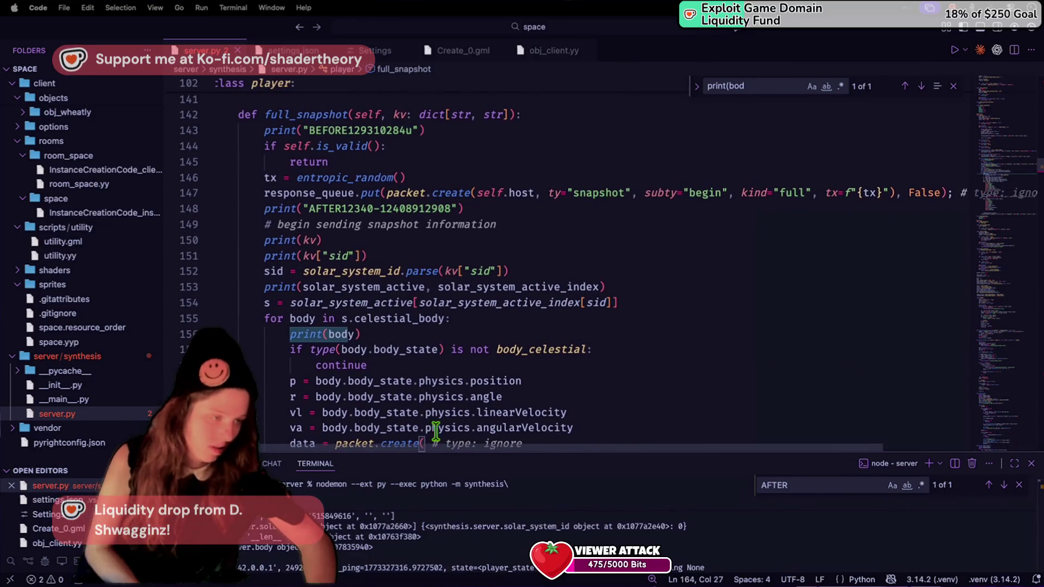
pyautogui.click(435, 428)
pyautogui.write('celestial_body')
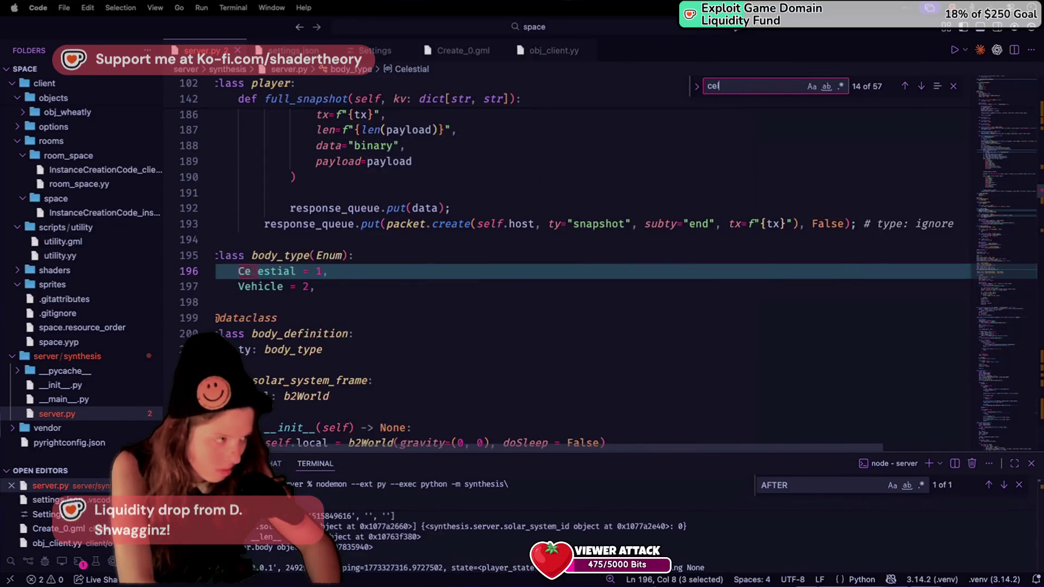
pyautogui.write('.appe')
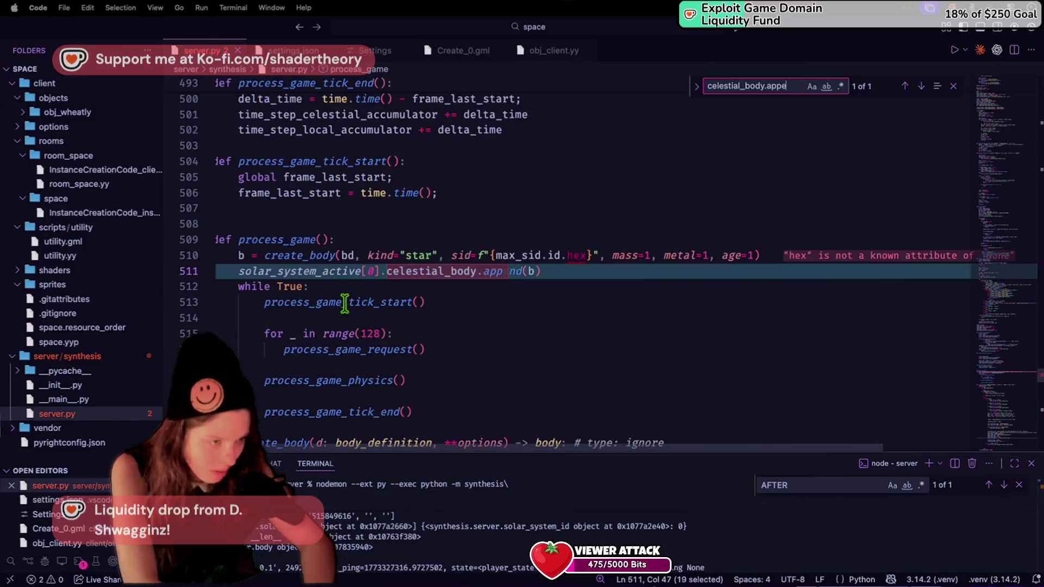
pyautogui.click(350, 302)
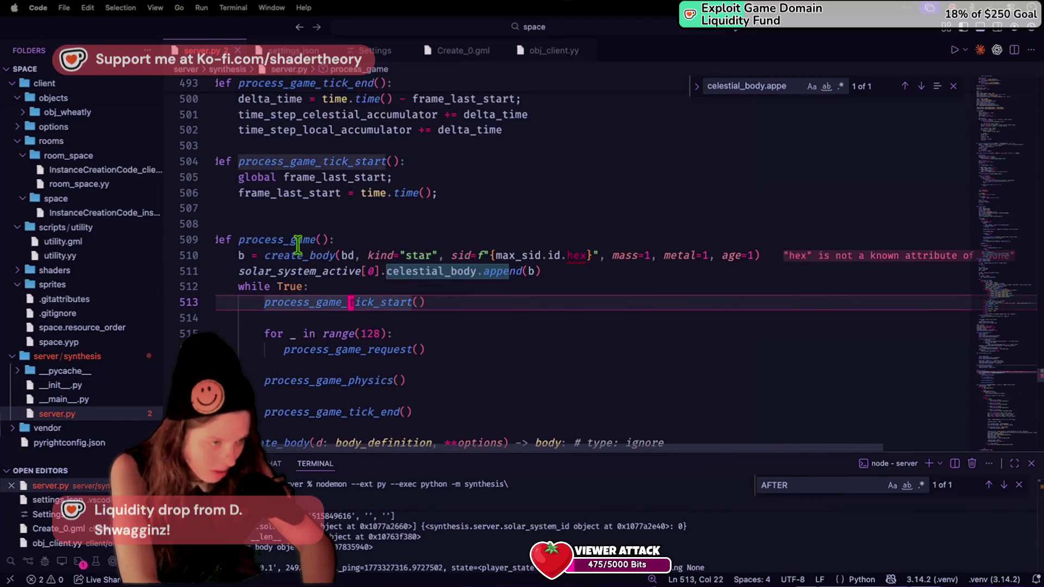
# Jump to the create_body definition and review its celestial star checks
pyautogui.keyDown('super'); pyautogui.click(298, 260); pyautogui.keyUp('super')
pyautogui.scroll(-20, 345, 296)
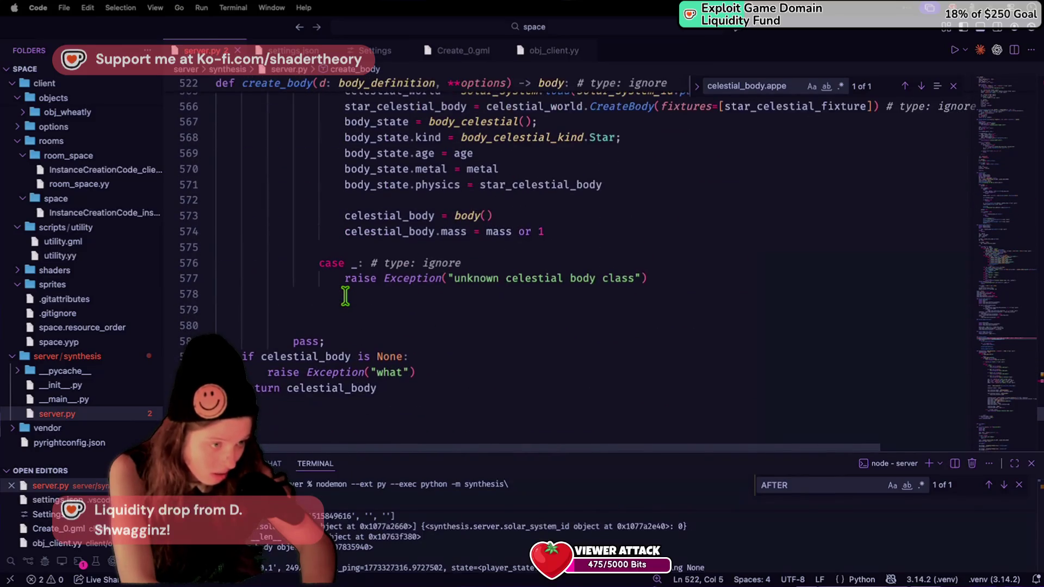
pyautogui.scroll(13, 345, 297)
pyautogui.scroll(2, 345, 297)
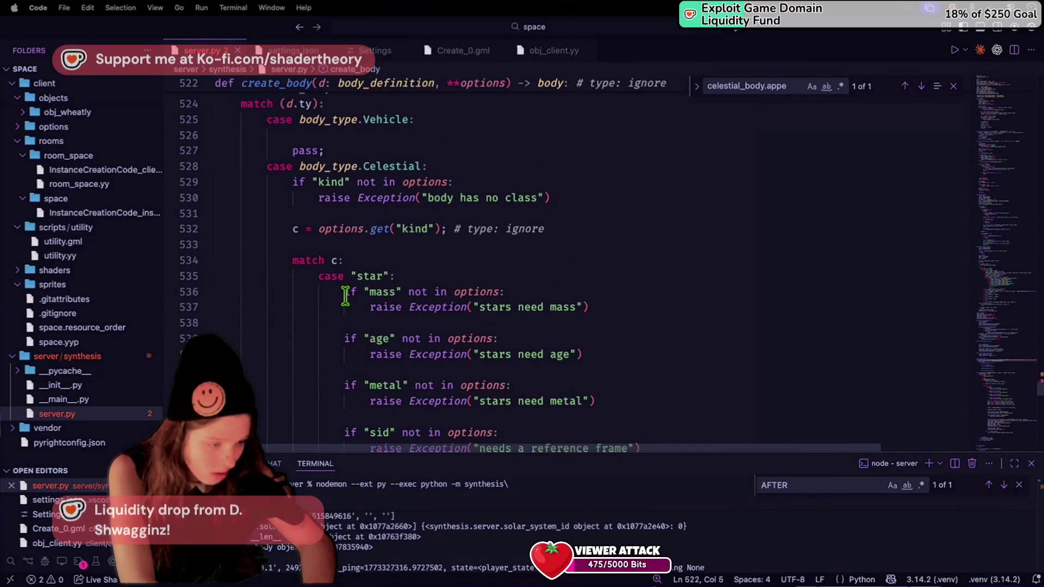
pyautogui.scroll(1, 346, 296)
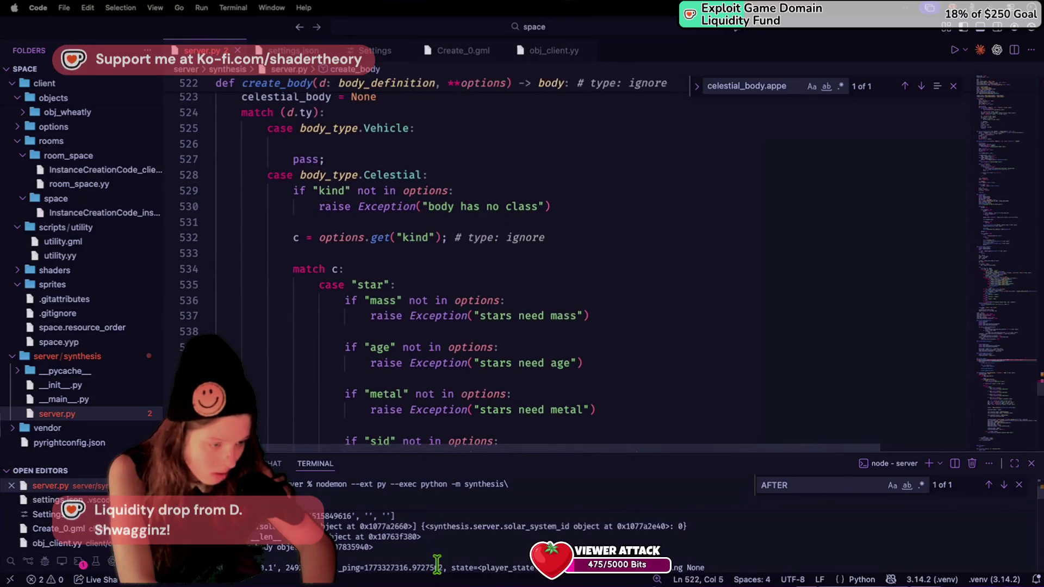
pyautogui.write('body has no')
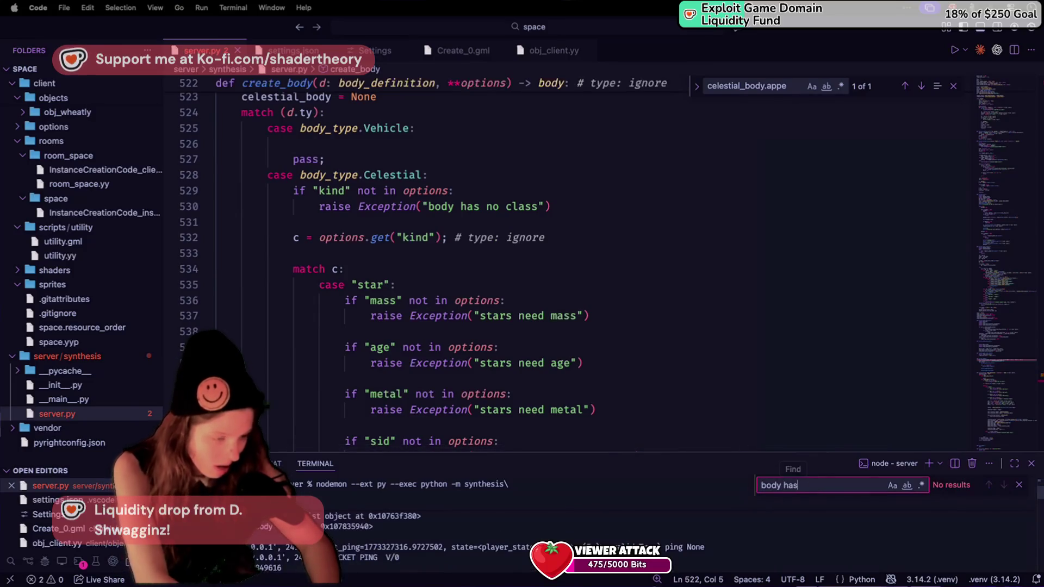
pyautogui.press('super+BackSpace')
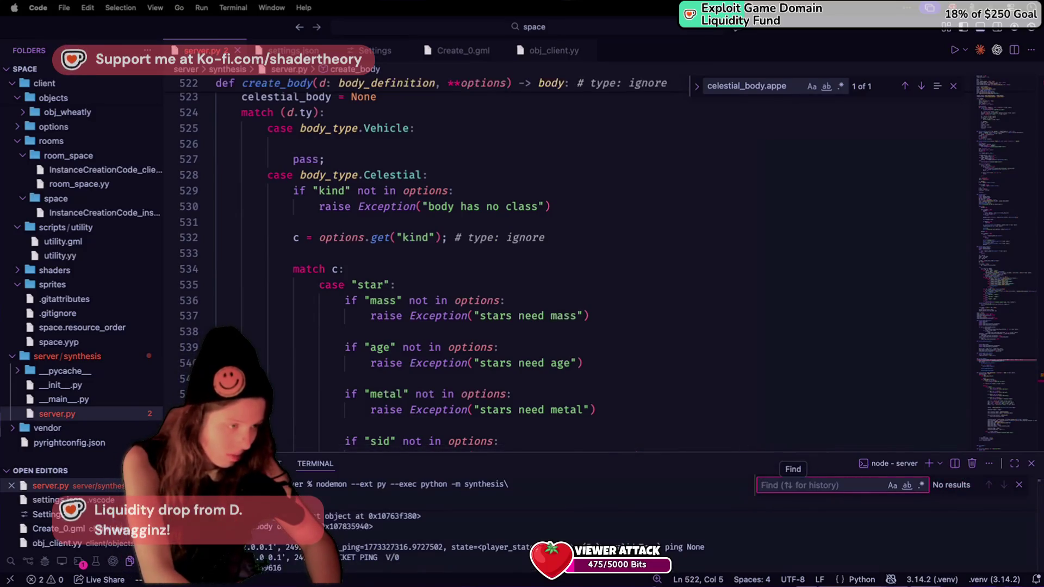
pyautogui.write('stars need')
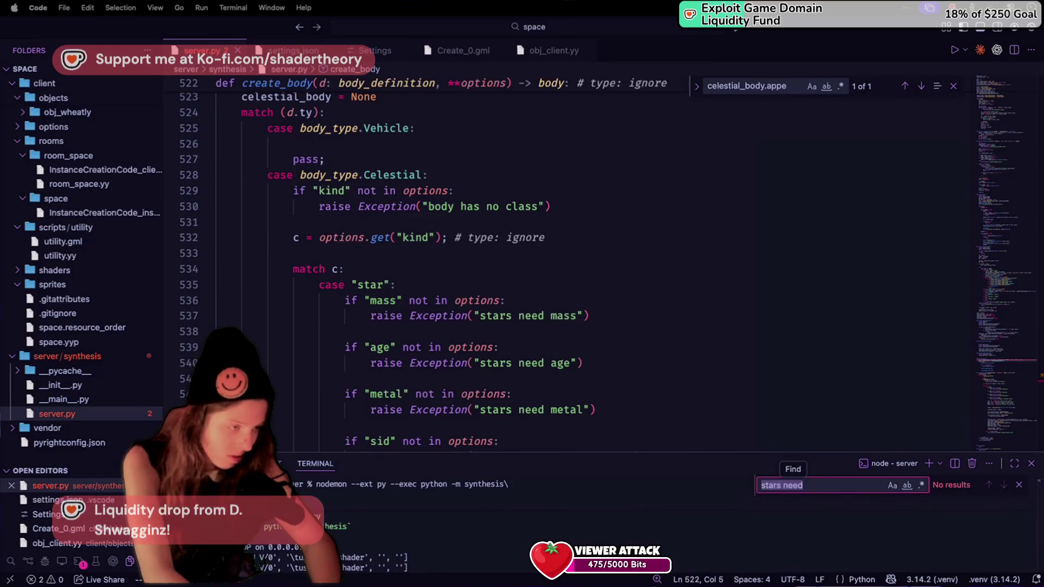
pyautogui.scroll(-3, 640, 239)
pyautogui.write('needs a reference frame")')
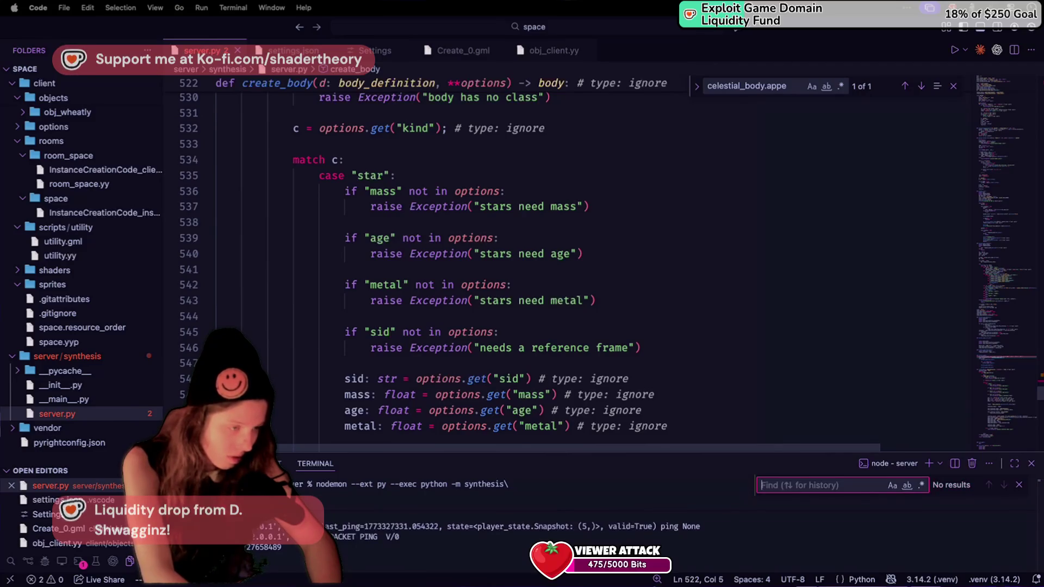
pyautogui.scroll(-5, 722, 298)
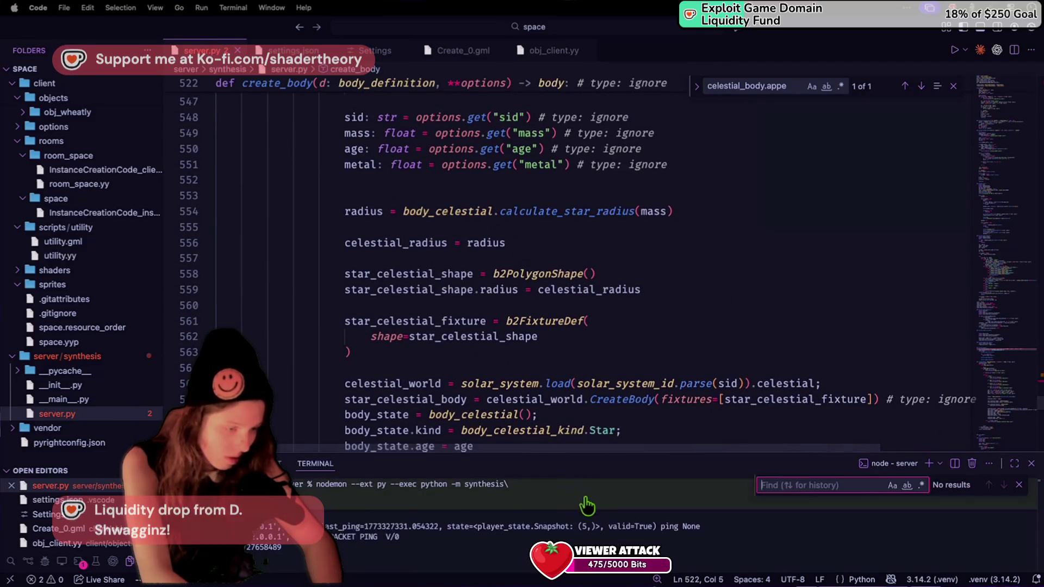
pyautogui.write('sid')
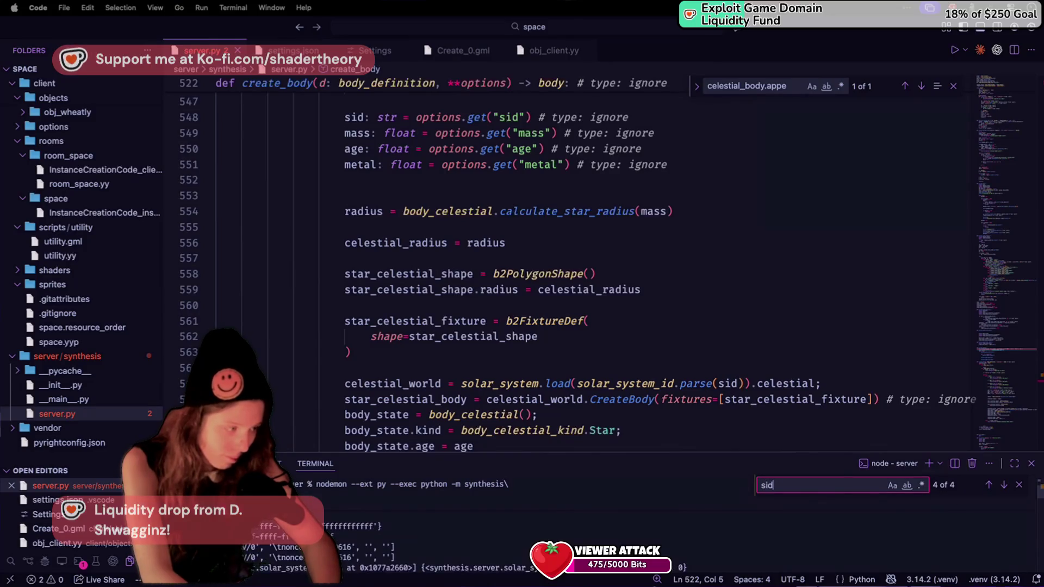
pyautogui.press('Return')
pyautogui.press('Return')
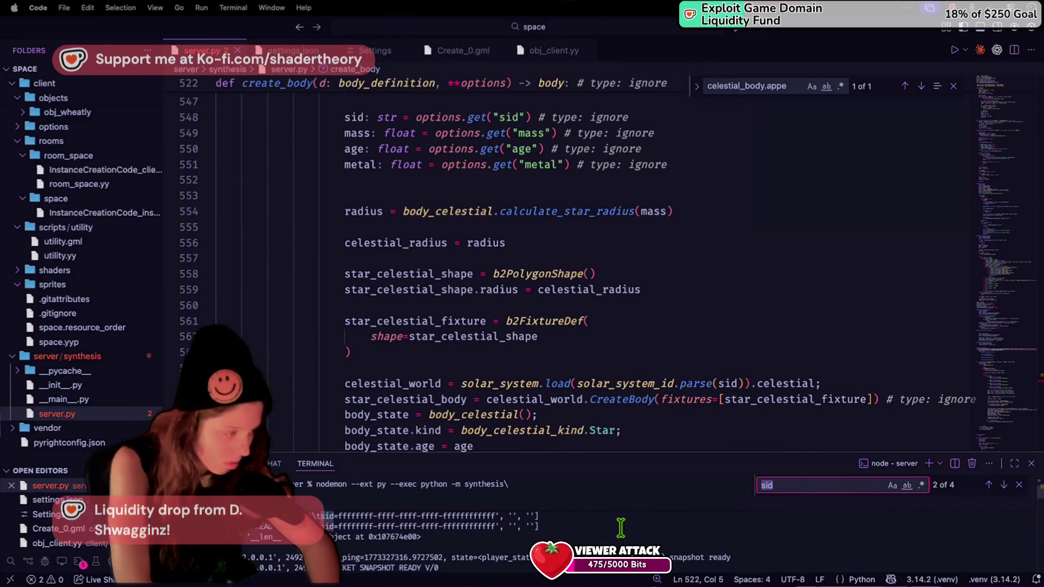
pyautogui.scroll(-5, 461, 364)
pyautogui.scroll(3, 461, 363)
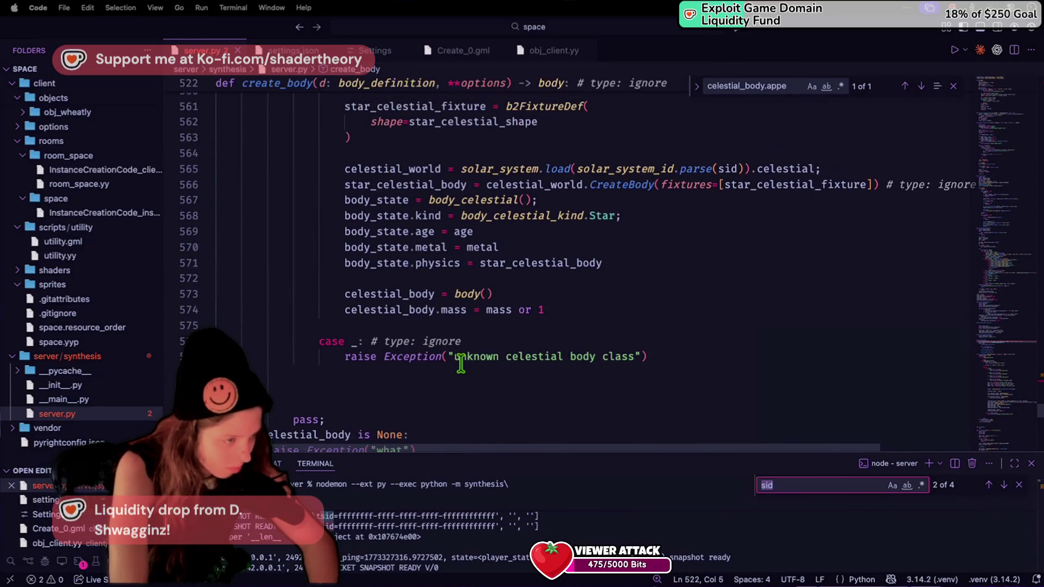
pyautogui.click(524, 322)
pyautogui.click(532, 310)
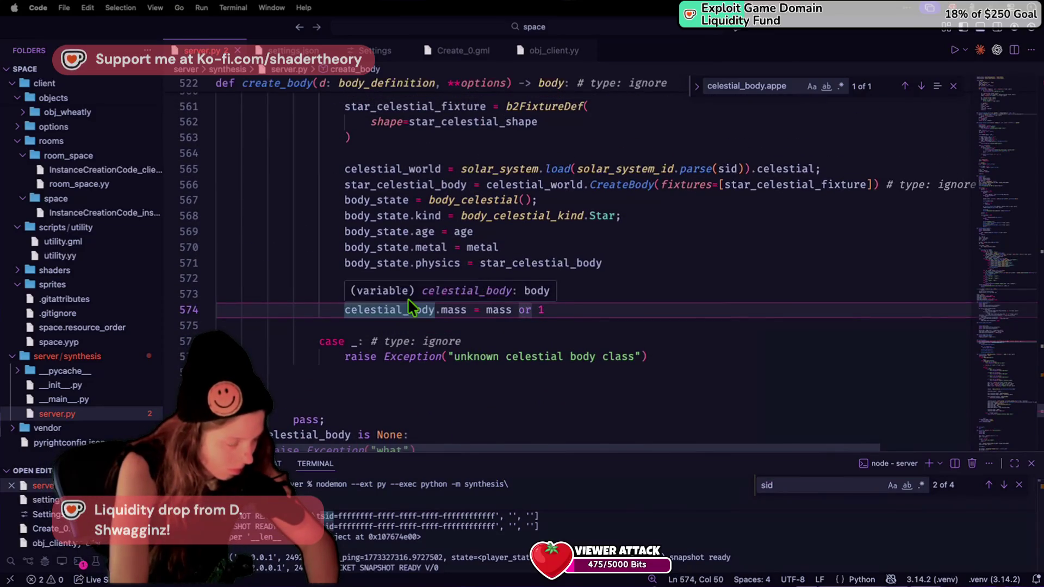
pyautogui.click(416, 310)
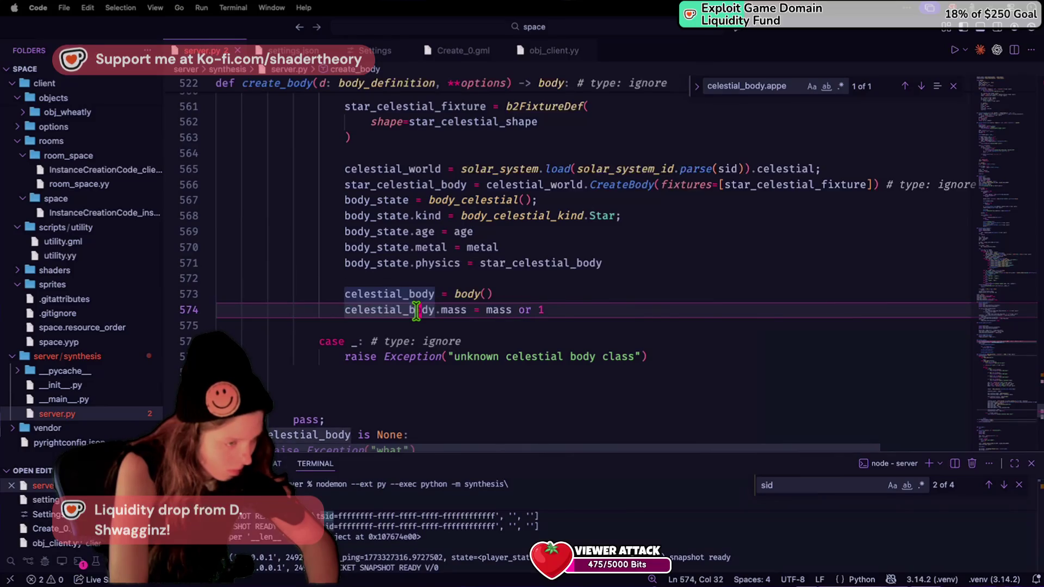
pyautogui.click(415, 325)
pyautogui.scroll(1, 416, 324)
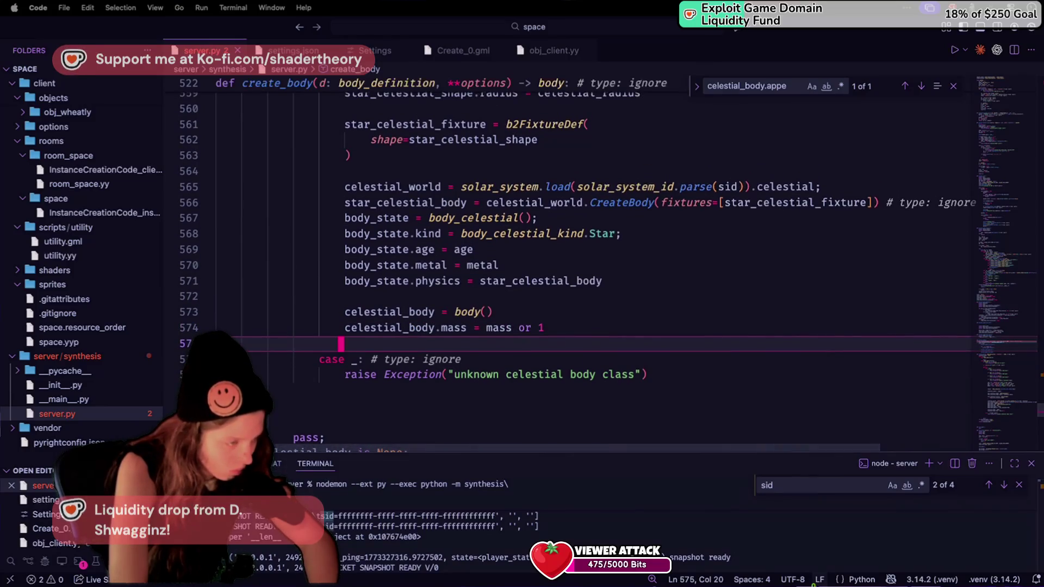
pyautogui.write('unk')
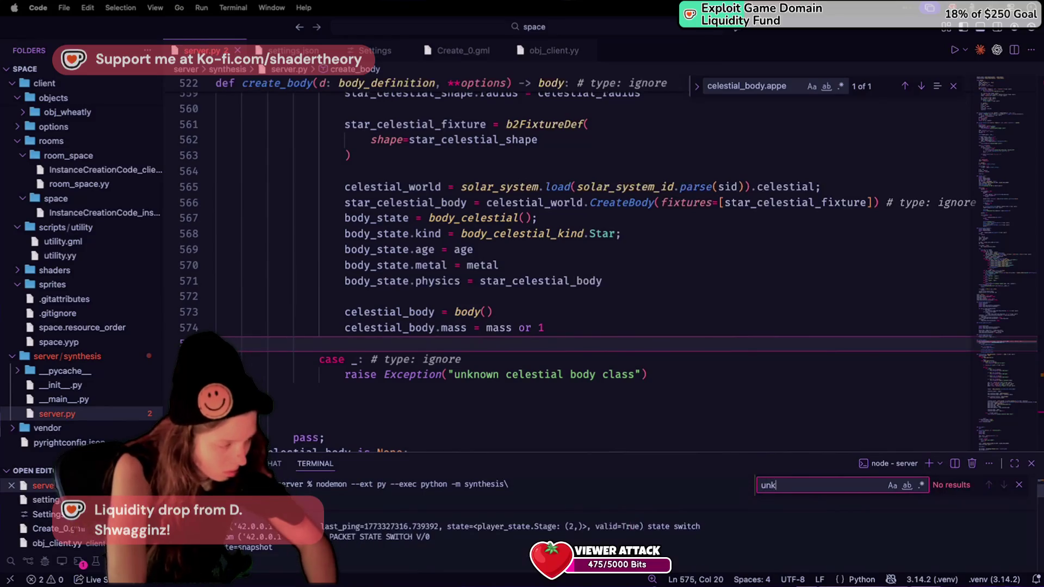
pyautogui.scroll(12, 673, 243)
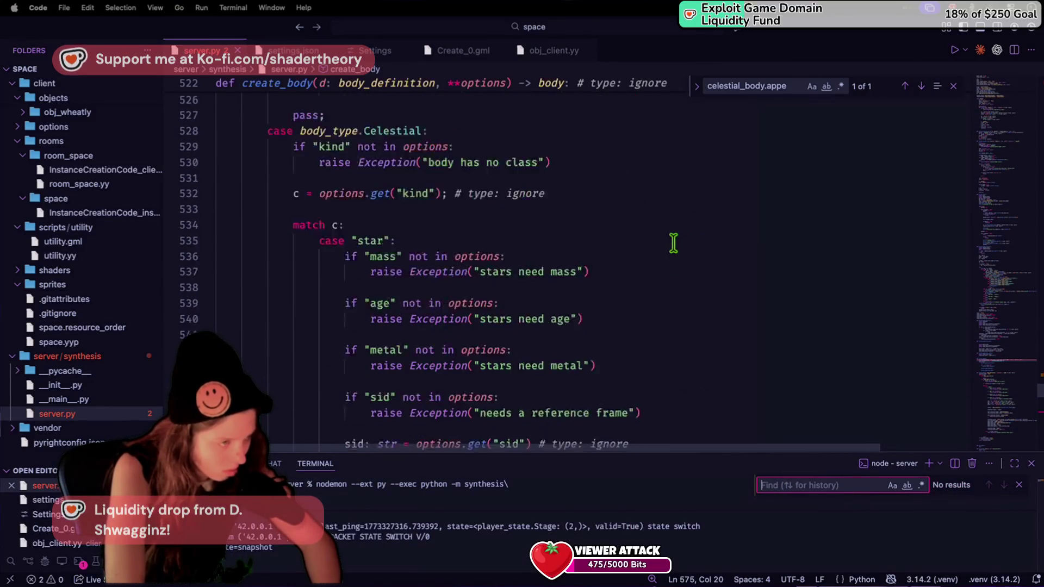
pyautogui.scroll(1, 673, 243)
pyautogui.click(362, 116)
pyautogui.click(384, 132)
# Add a 'try:' line below celestial_body = None and indent the match block under it
pyautogui.press('Return')
pyautogui.write('try ')
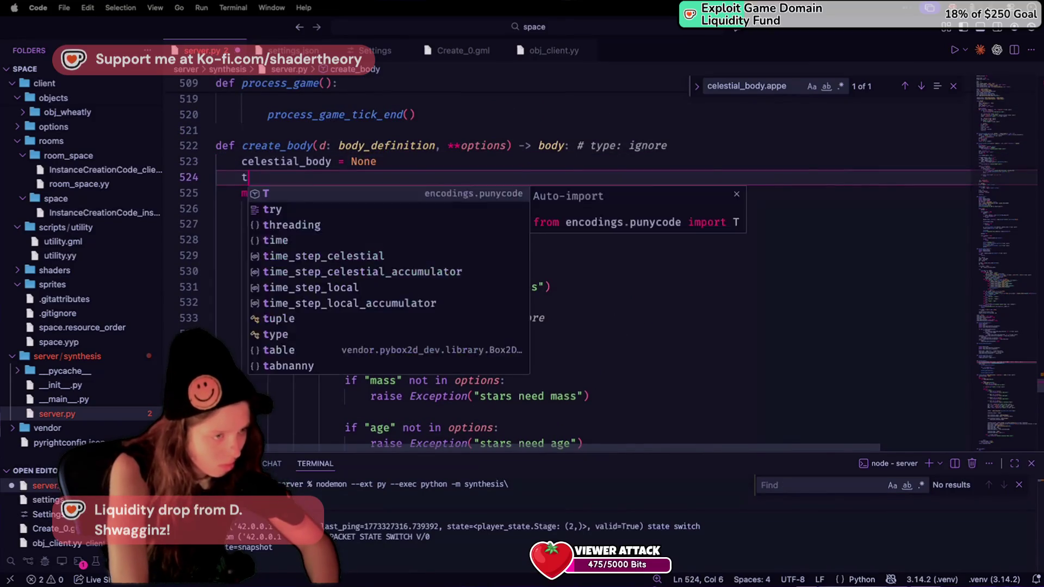
pyautogui.write(':')
pyautogui.moveTo(241, 194)
pyautogui.mouseDown()
pyautogui.moveTo(328, 456)
pyautogui.moveTo(347, 350)
pyautogui.moveTo(412, 387)
pyautogui.moveTo(414, 353)
pyautogui.mouseUp()
pyautogui.press('Tab')
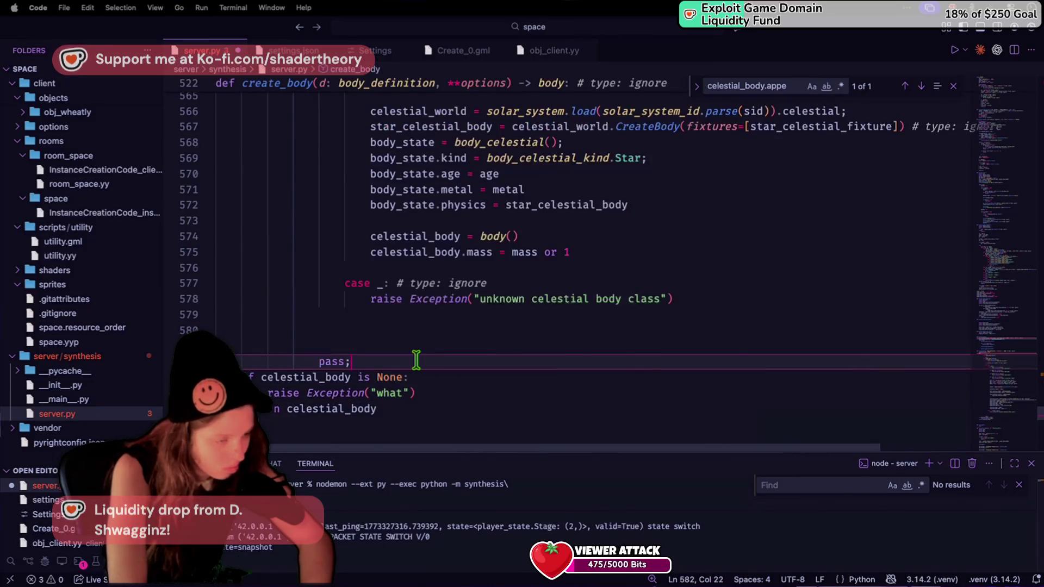
pyautogui.press('Down')
# Add an 'except:' clause after the indented match block
pyautogui.write('catch:')
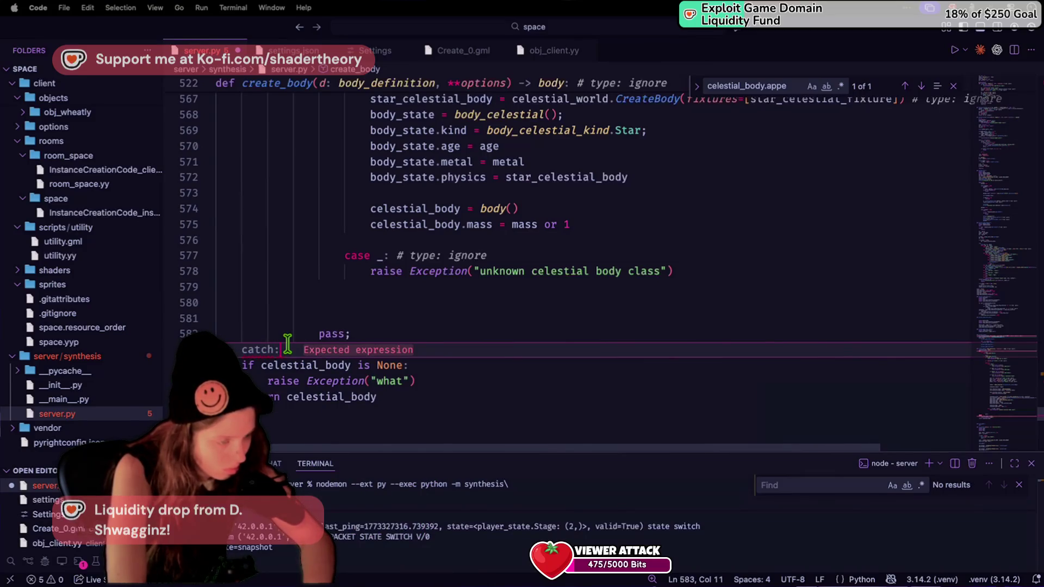
pyautogui.scroll(15, 288, 344)
pyautogui.scroll(-1, 413, 261)
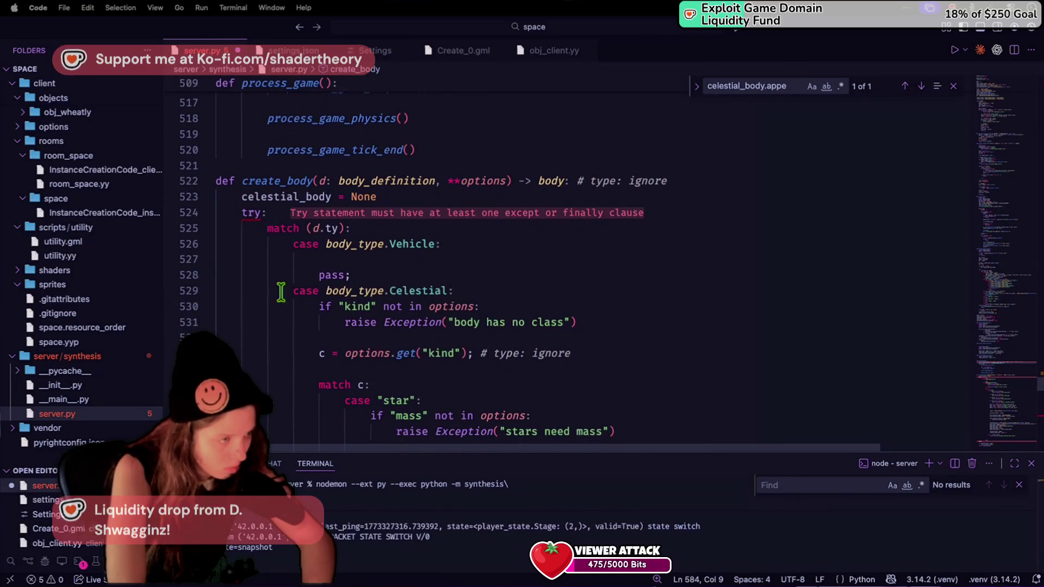
pyautogui.scroll(-13, 300, 322)
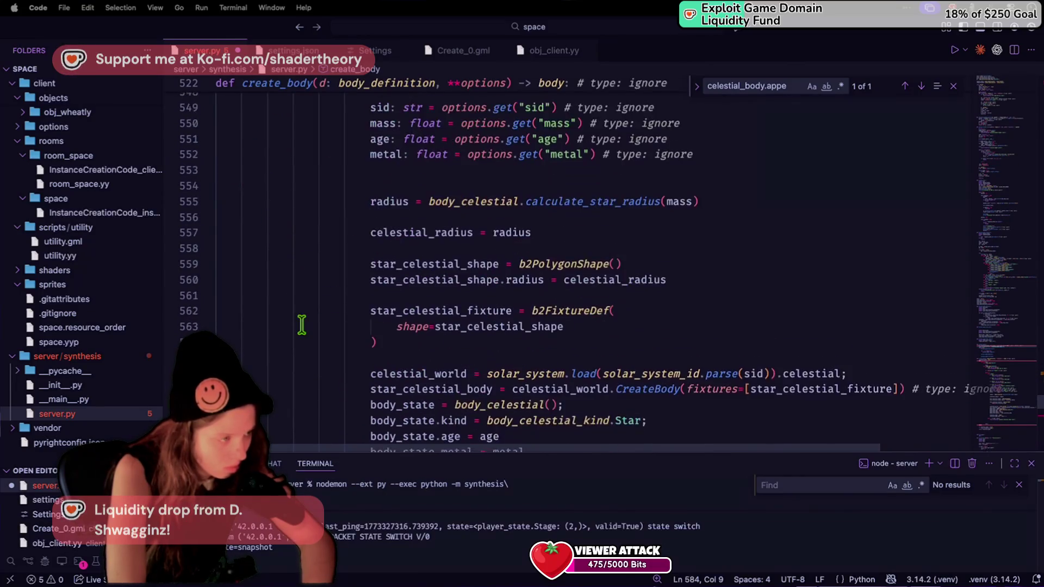
pyautogui.scroll(-9, 302, 324)
pyautogui.scroll(5, 302, 324)
pyautogui.doubleClick(257, 321)
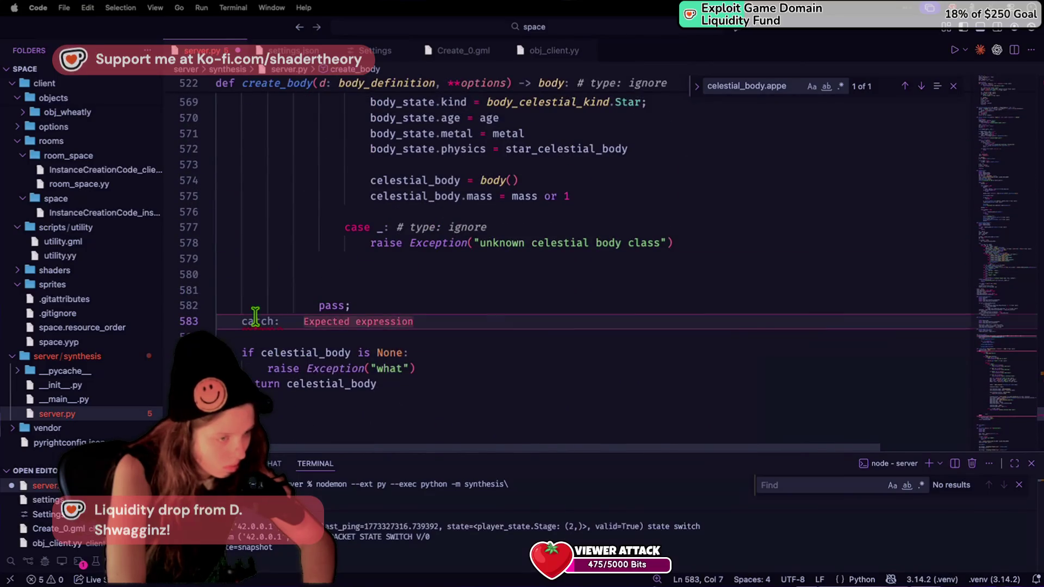
pyautogui.write('d')
pyautogui.press('BackSpace')
pyautogui.write('except')
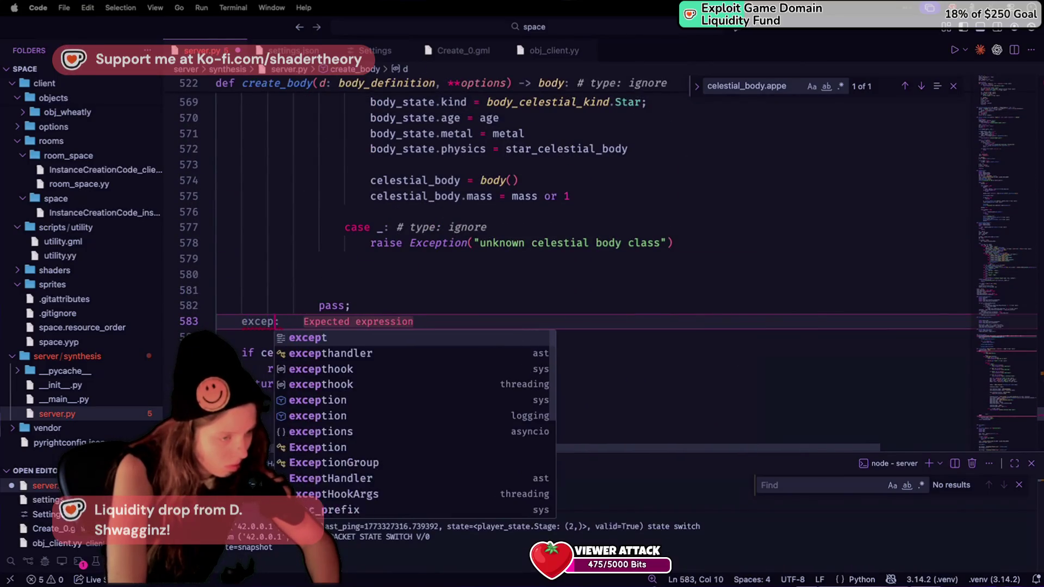
pyautogui.press('Right')
# Make the except clause raise a placeholder Exception and save server.py
pyautogui.press('Down')
pyautogui.write('aise Exce')
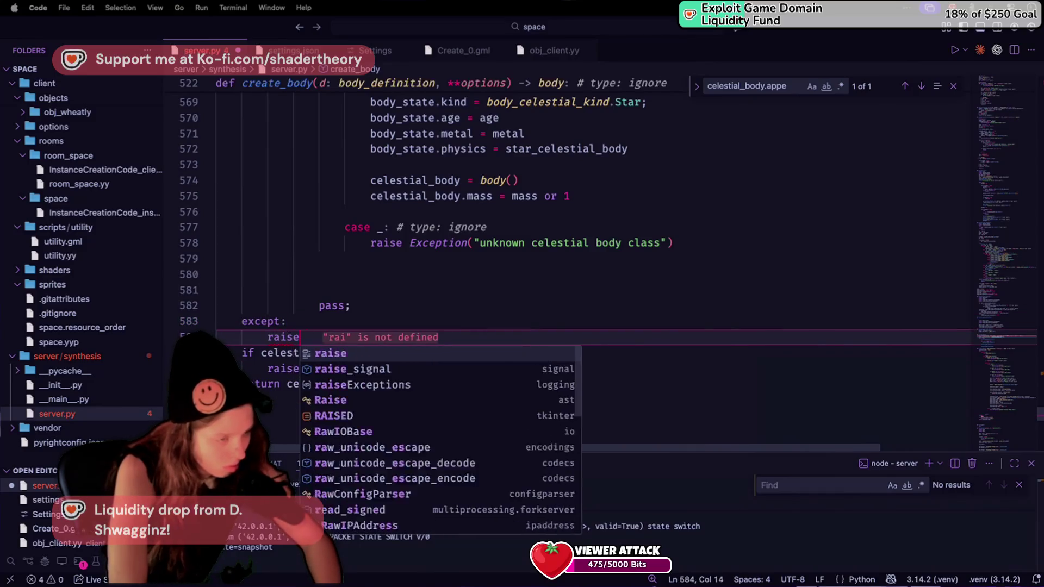
pyautogui.press('Tab')
pyautogui.write('("e")')
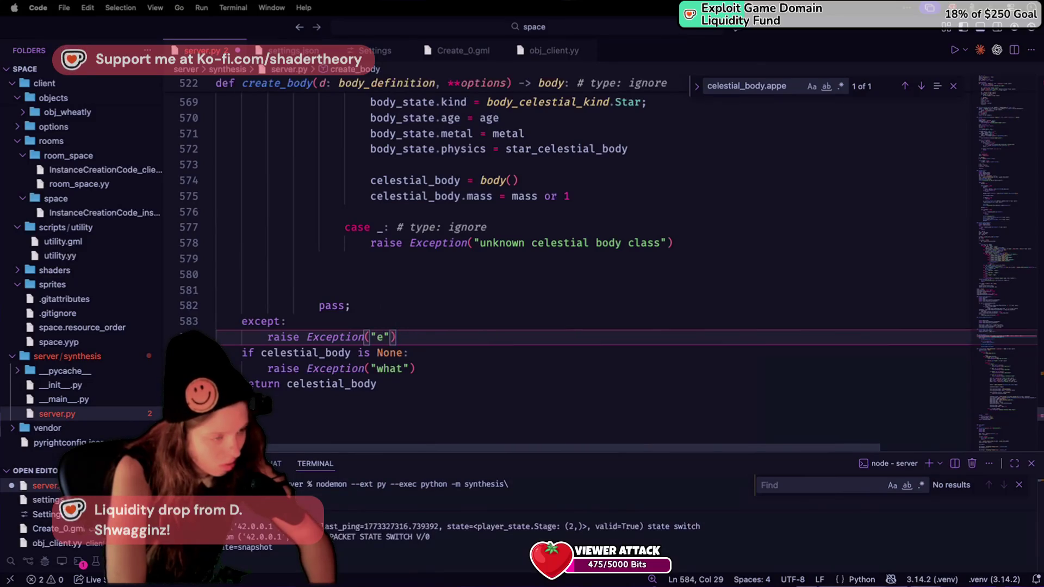
pyautogui.write('$#!(@$)')
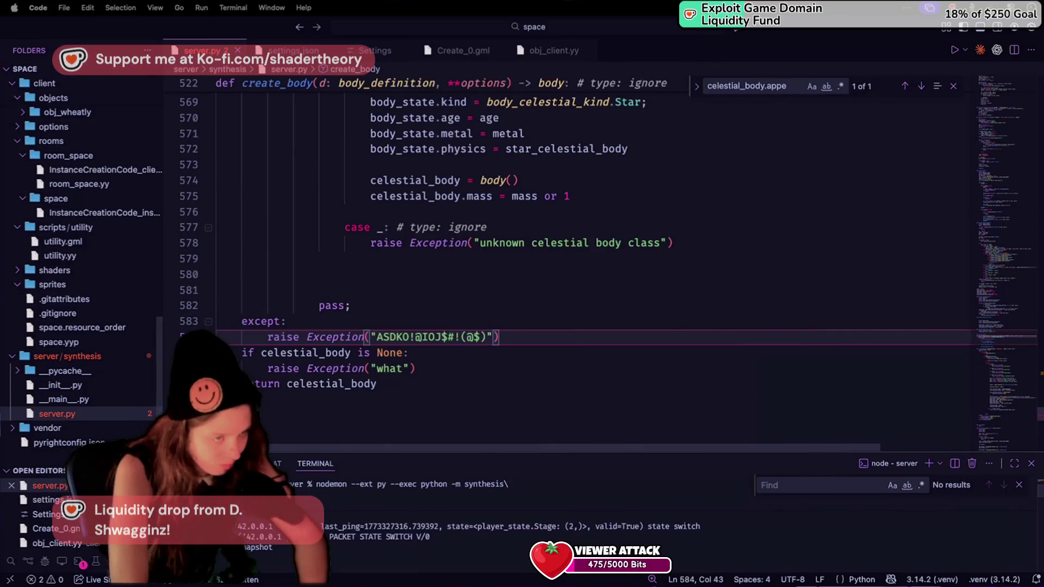
pyautogui.hotkey('ctrl', 'c')
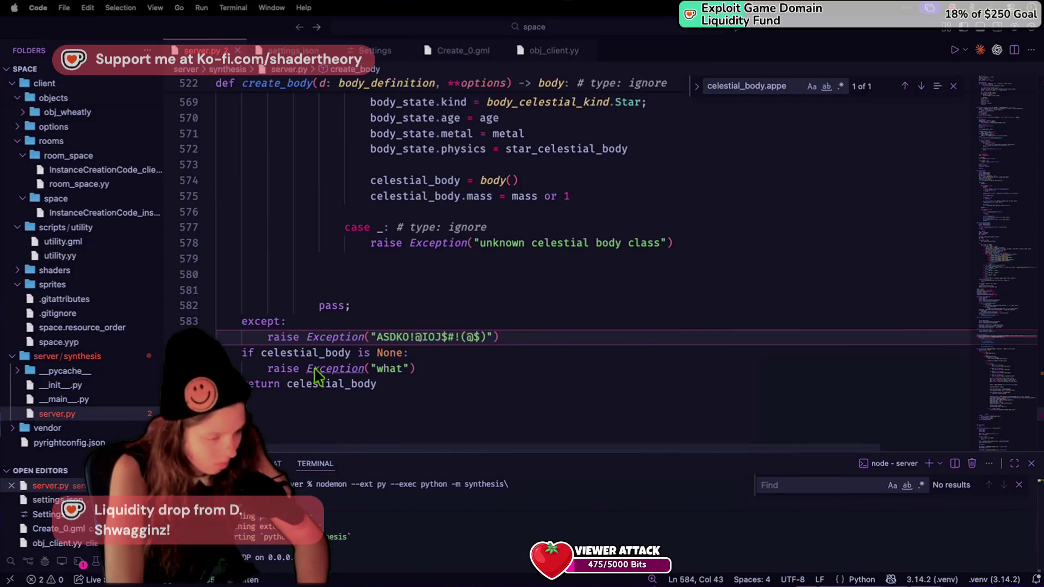
pyautogui.press('super+Tab')
# Relaunch the game with F5 against the restarted server, then go back to server.py
pyautogui.press('F5')
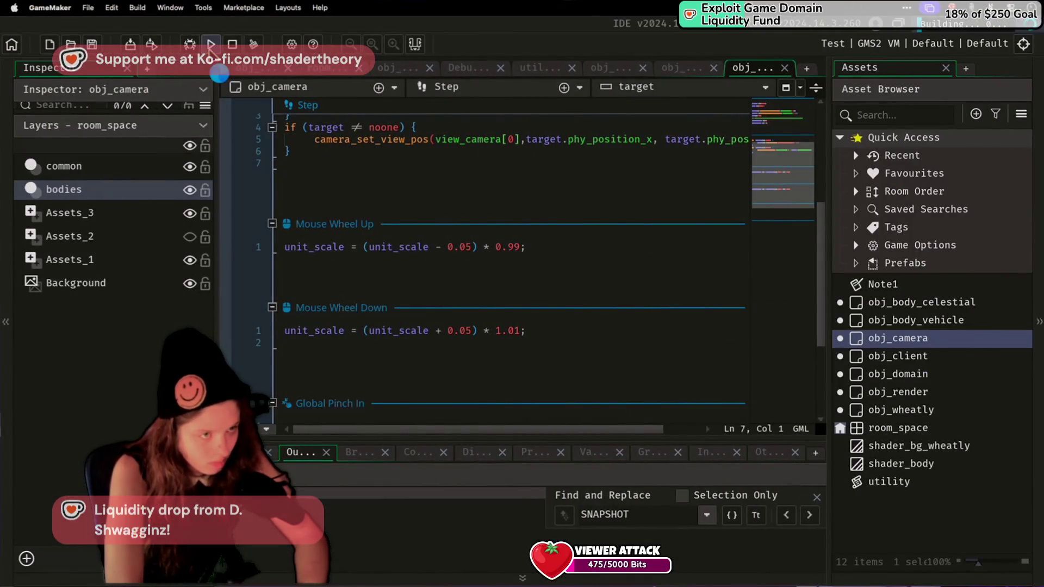
pyautogui.press('super+Tab')
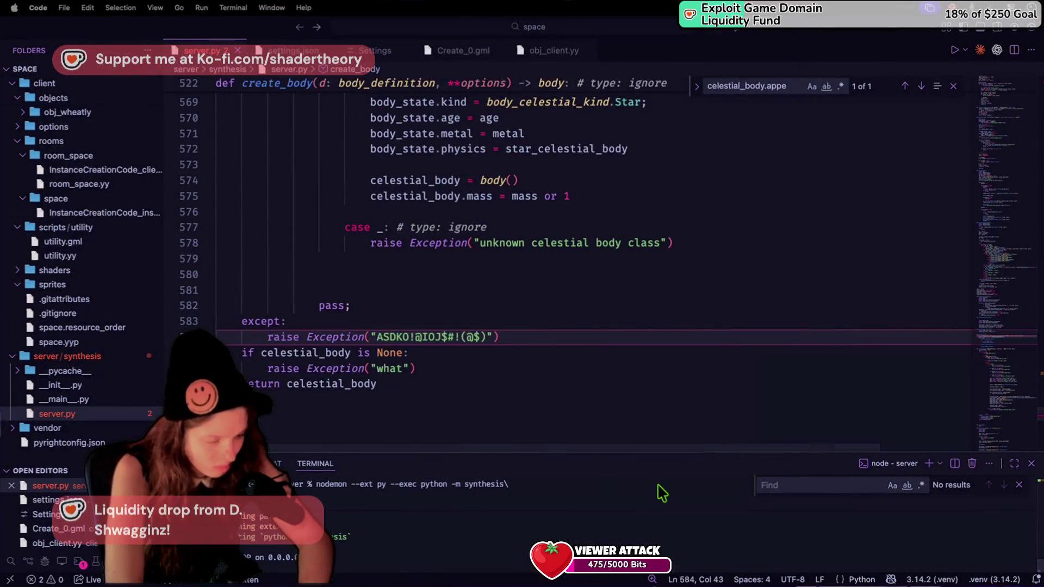
pyautogui.press('super+Tab')
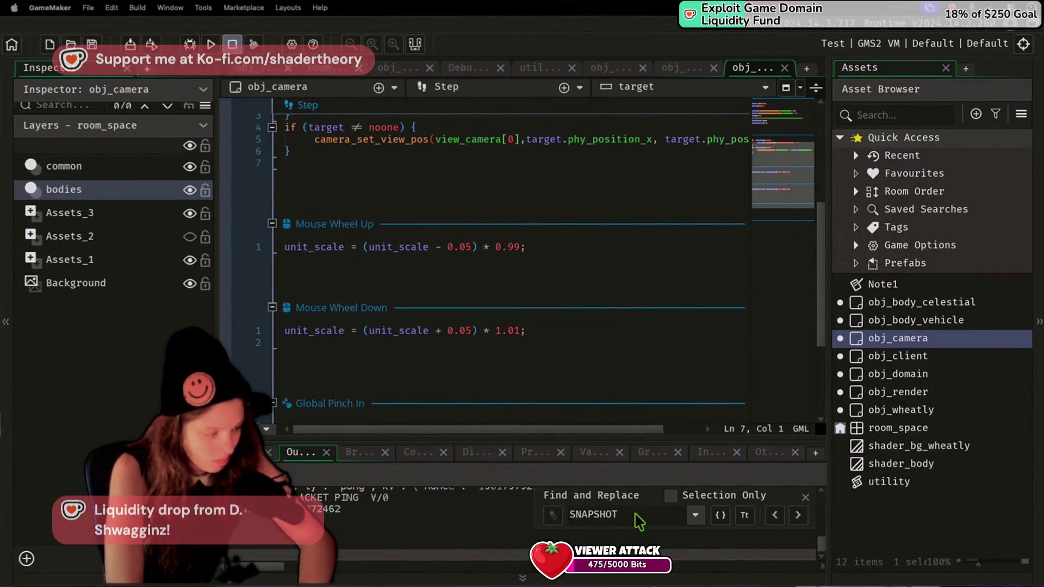
pyautogui.press('super+Tab')
pyautogui.click(405, 337)
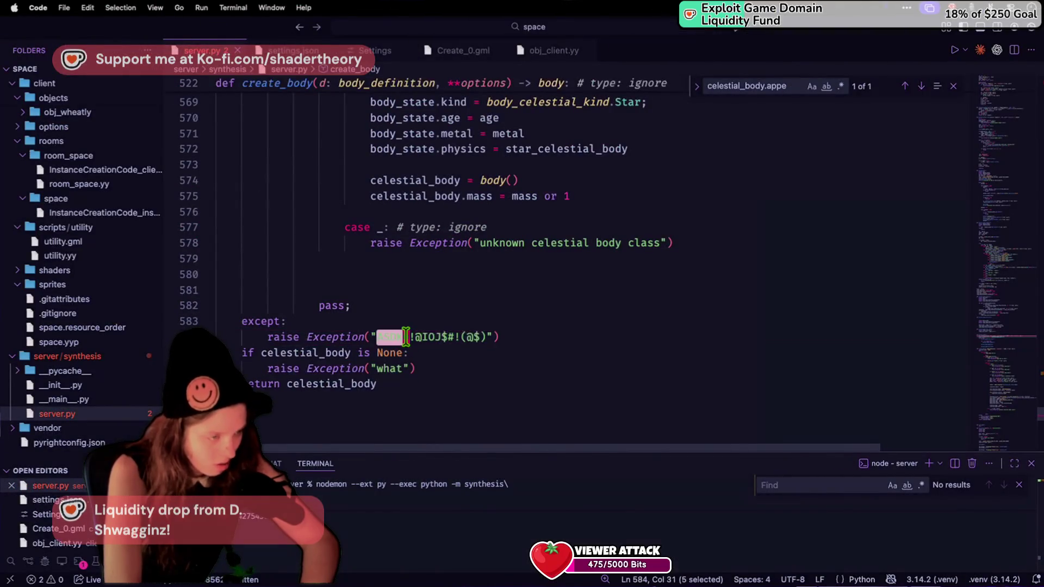
# Search the server terminal output for the ASDKO and 'what' exception messages
pyautogui.click(786, 488)
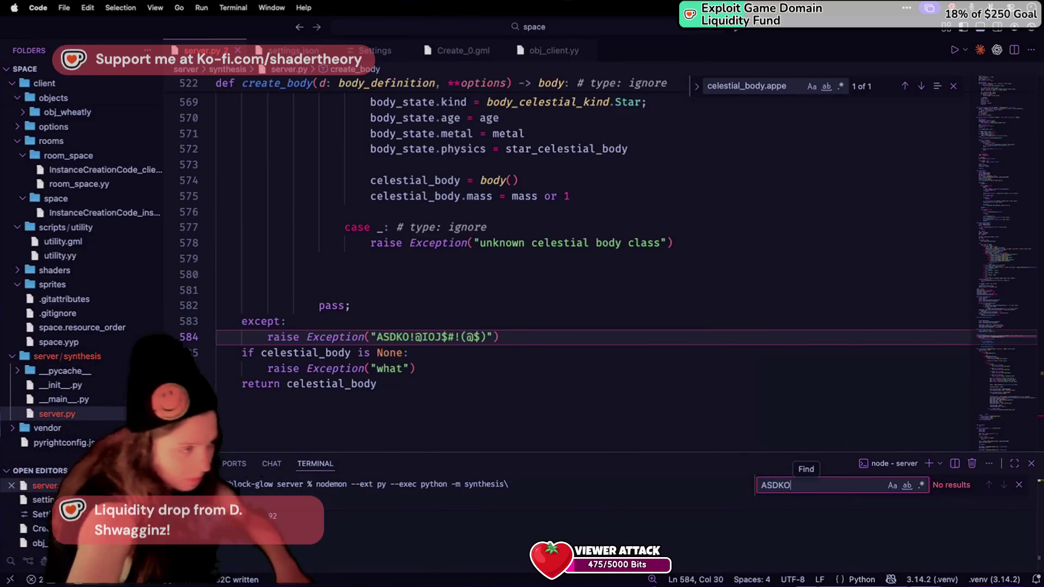
pyautogui.scroll(5, 514, 238)
pyautogui.scroll(-6, 515, 237)
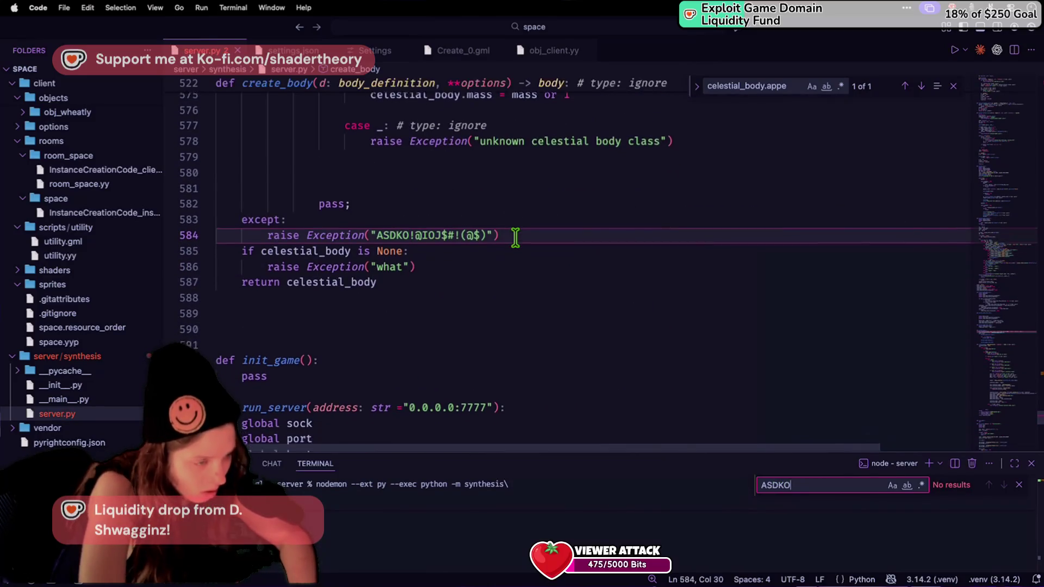
pyautogui.click(489, 278)
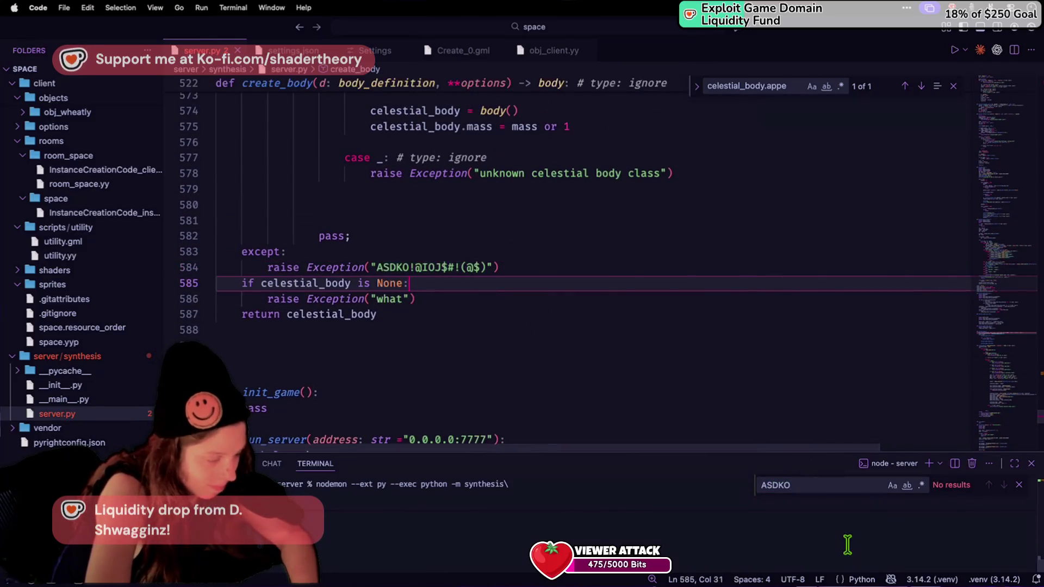
pyautogui.write('what')
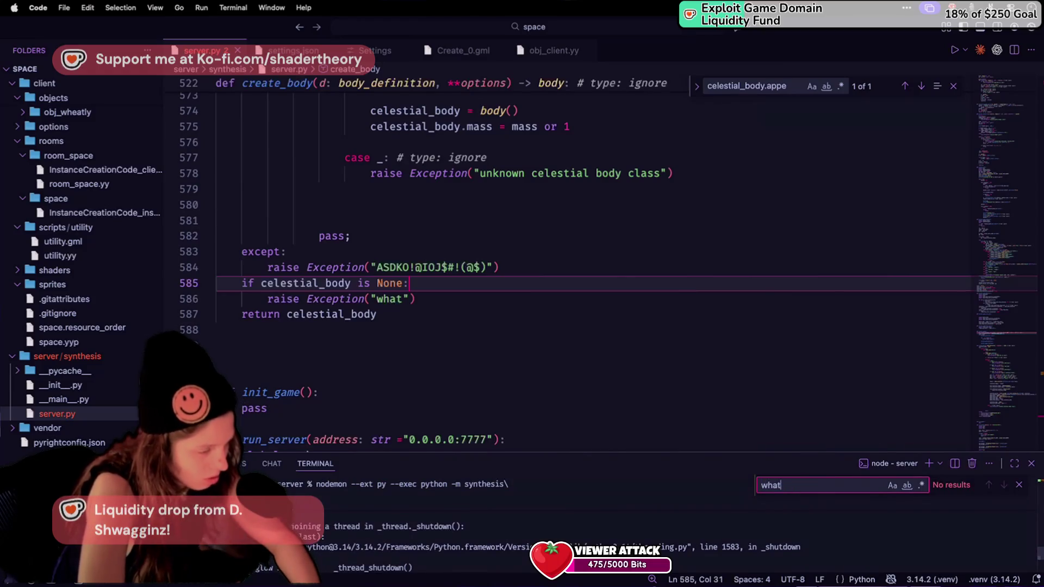
pyautogui.click(582, 268)
pyautogui.click(565, 298)
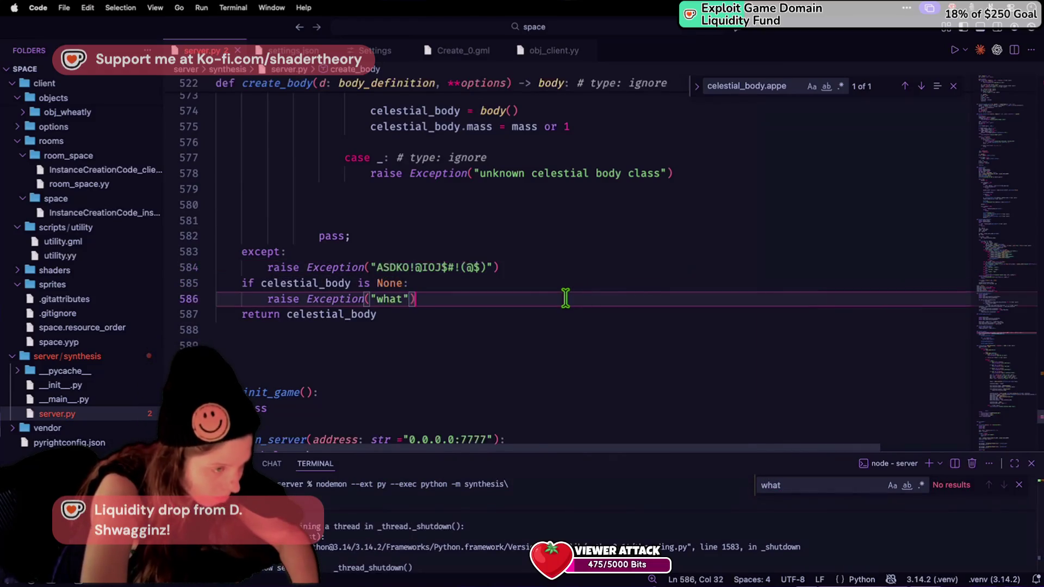
# Search the editor for 'create_bo' to find where process_game calls create_body
pyautogui.scroll(-1, 553, 303)
pyautogui.press('super+f')
pyautogui.write('create')
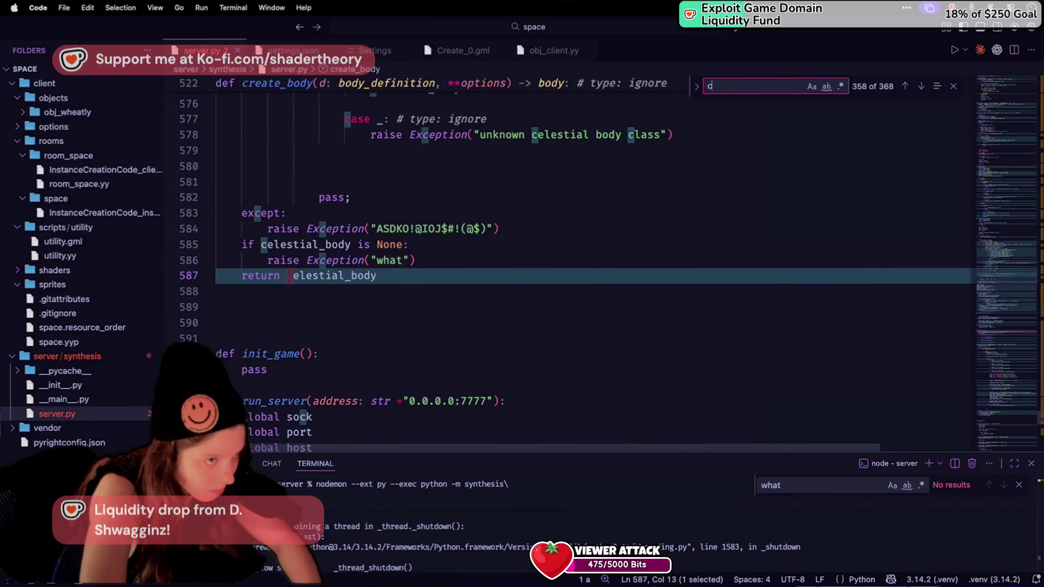
pyautogui.write('_bod')
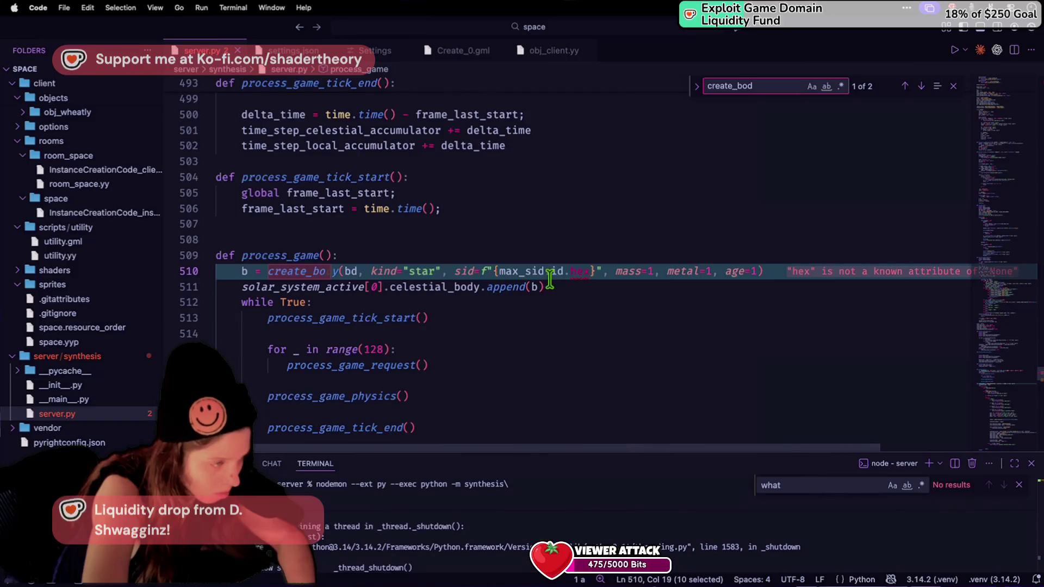
# Replace '.append(b)' on line 511 with '[0] = b' so the star becomes celestial_body[0]
pyautogui.moveTo(543, 287); pyautogui.dragTo(489, 290)
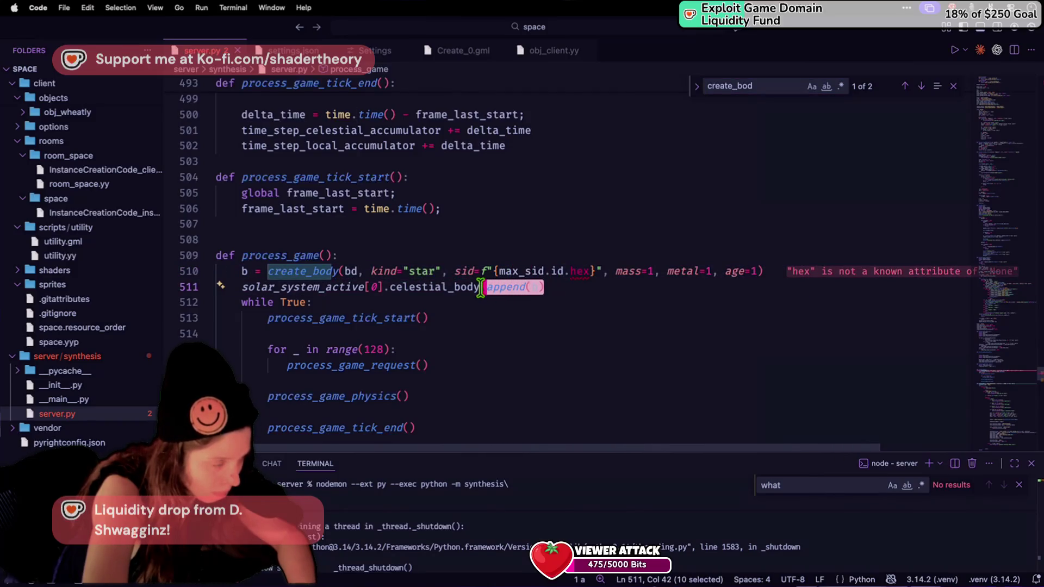
pyautogui.press('BackSpace')
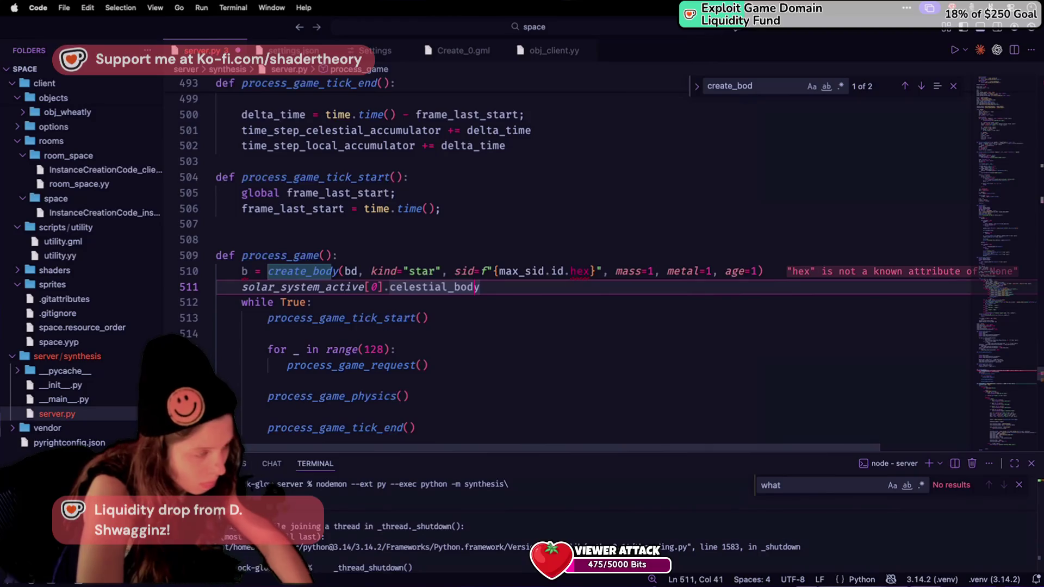
pyautogui.write('[0] = b')
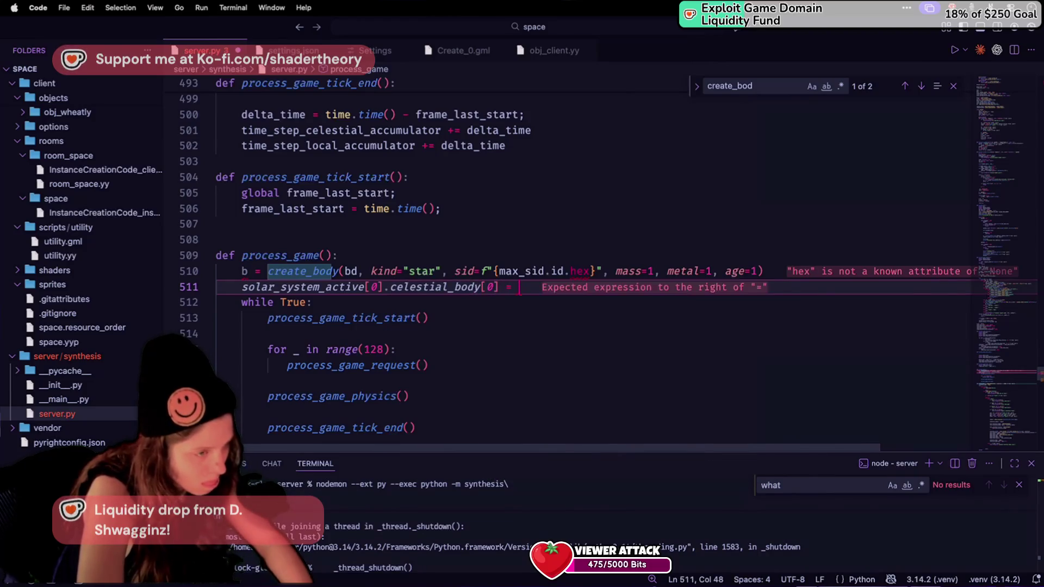
pyautogui.click(494, 219)
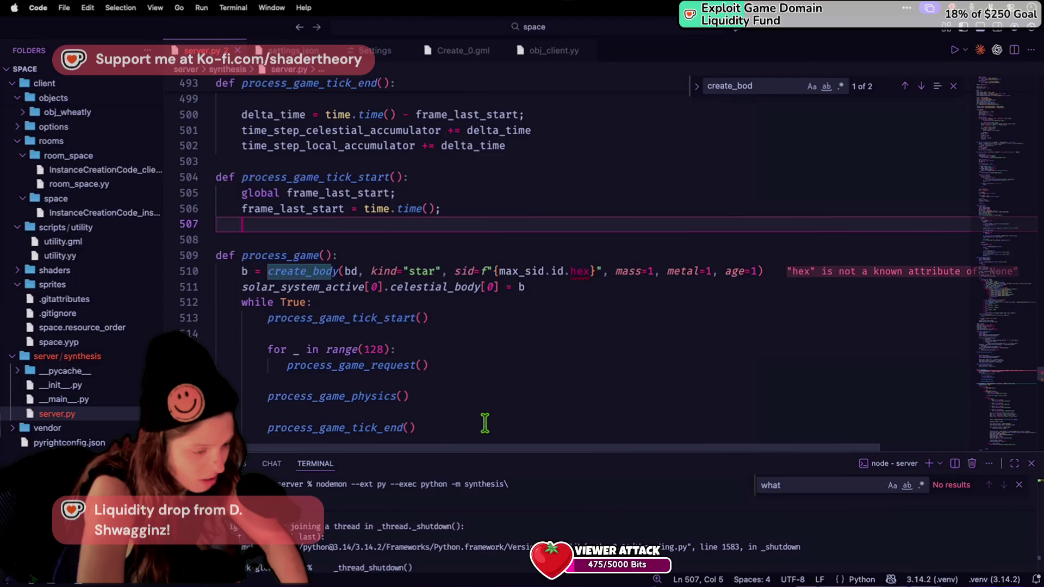
pyautogui.press('super+Tab')
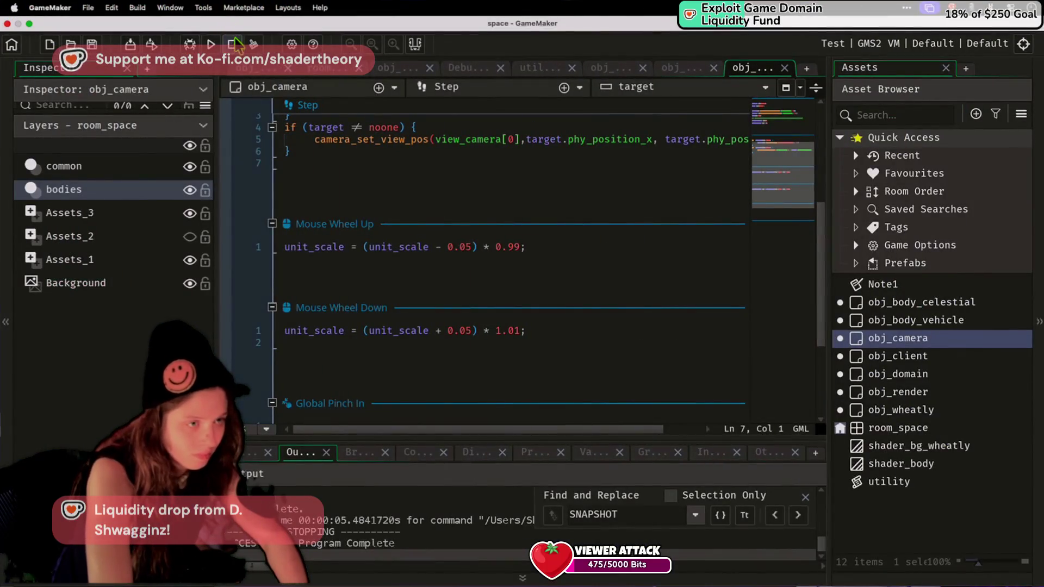
# Run the game from GameMaker and check the server's index-out-of-range traceback
pyautogui.click(211, 45)
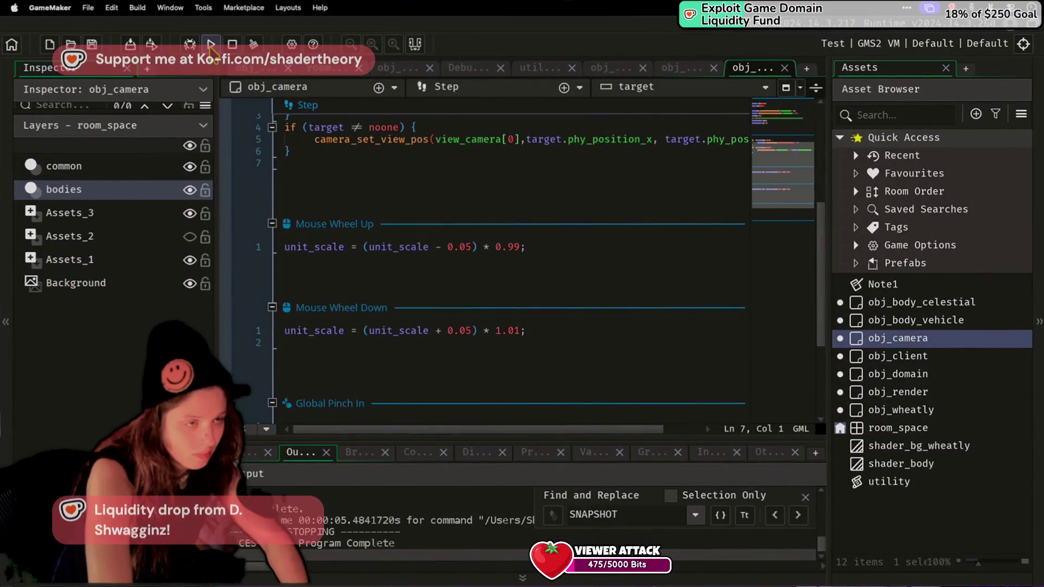
pyautogui.press('super+Tab')
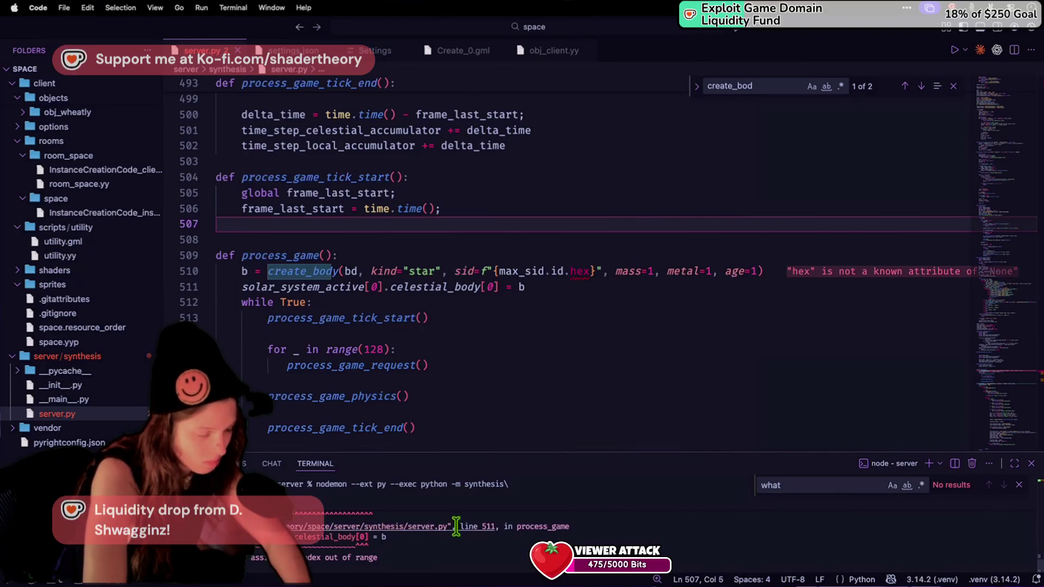
pyautogui.scroll(2, 455, 527)
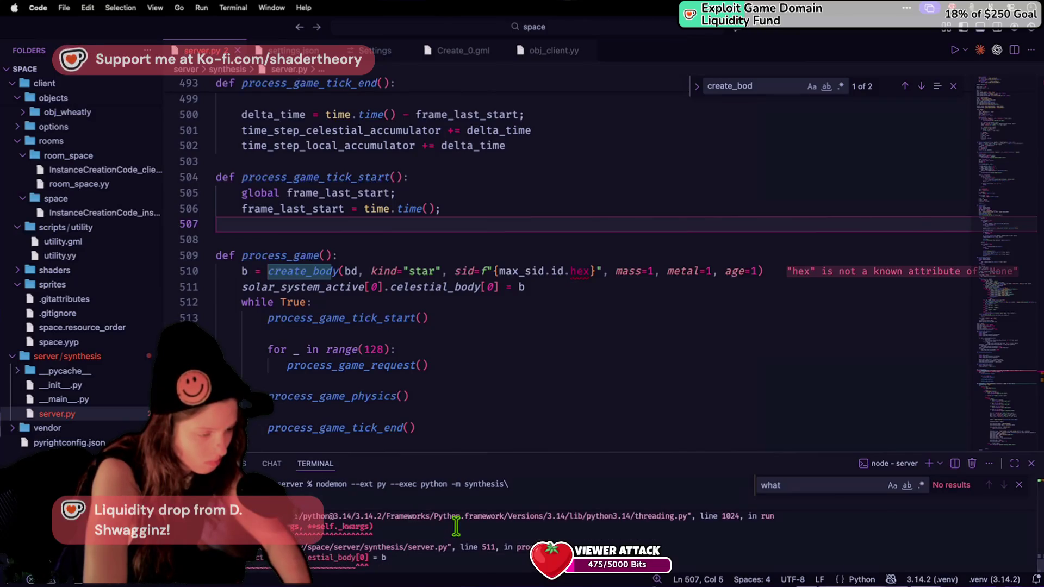
# Search server.py for 'celestial_body[0' and select '[0] = b' on line 511
pyautogui.scroll(-2, 455, 525)
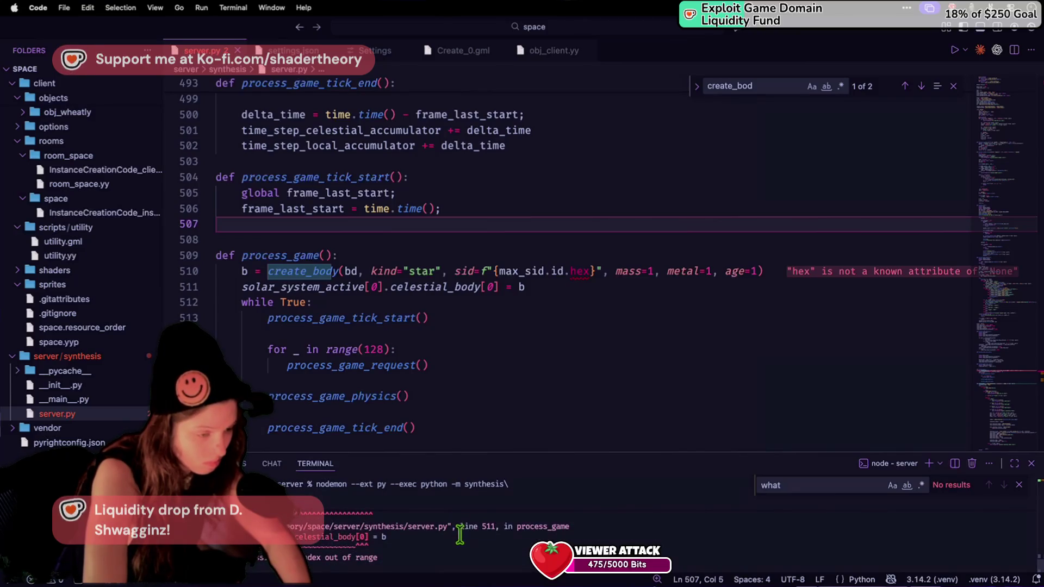
pyautogui.click(437, 379)
pyautogui.click(421, 303)
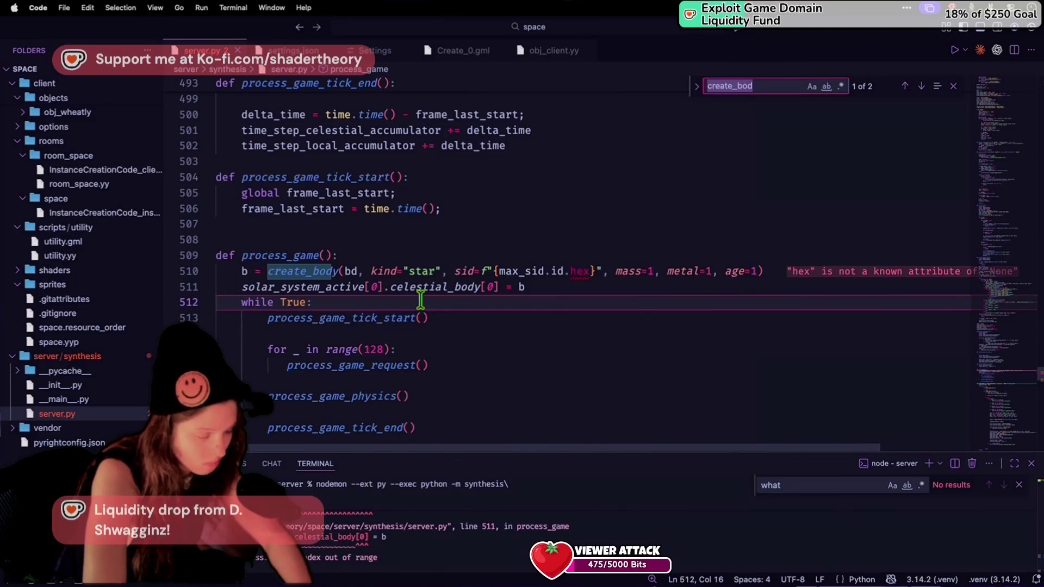
pyautogui.write('celestia')
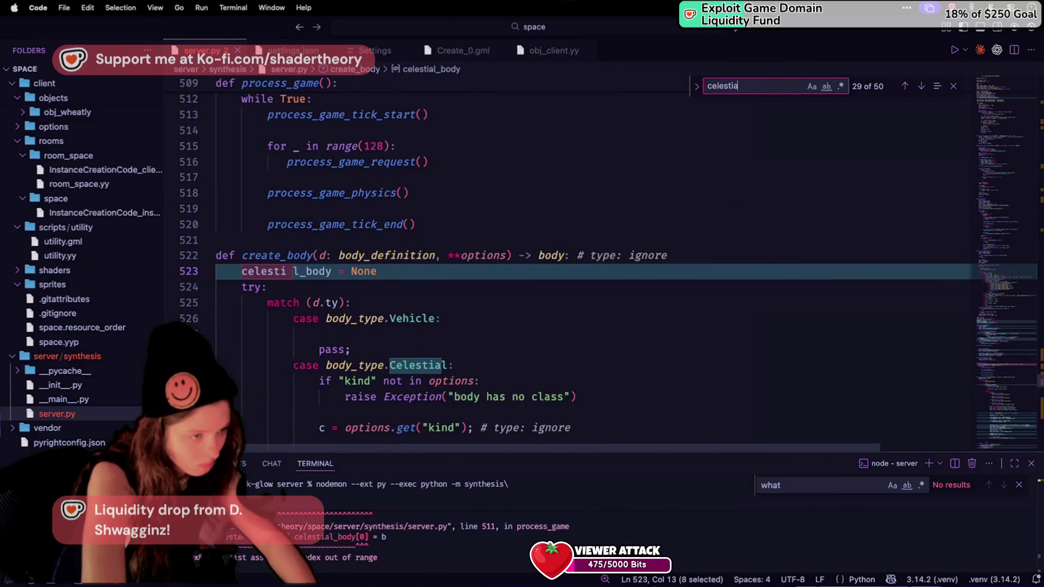
pyautogui.write('cele')
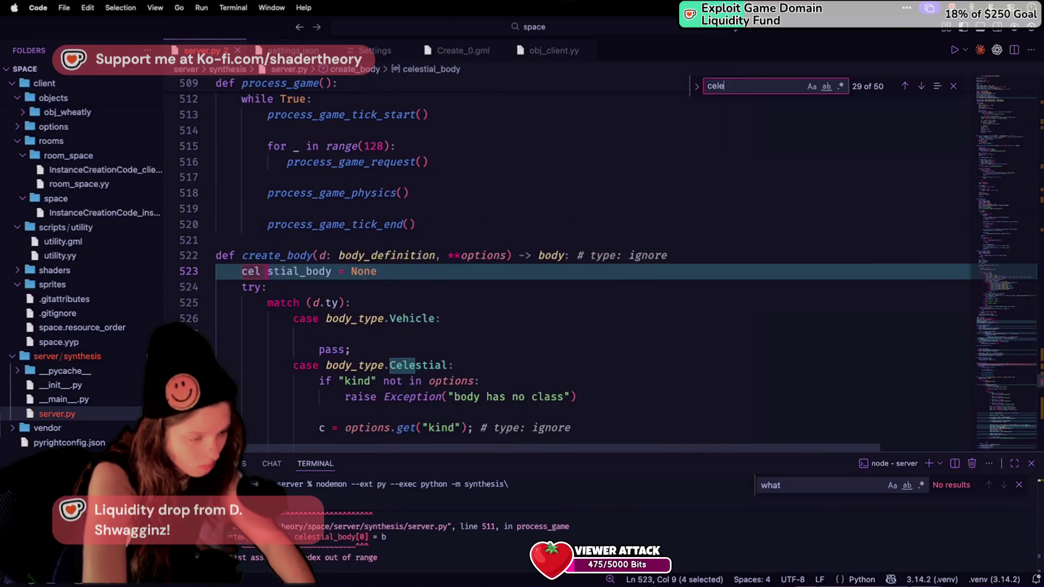
pyautogui.write('_body')
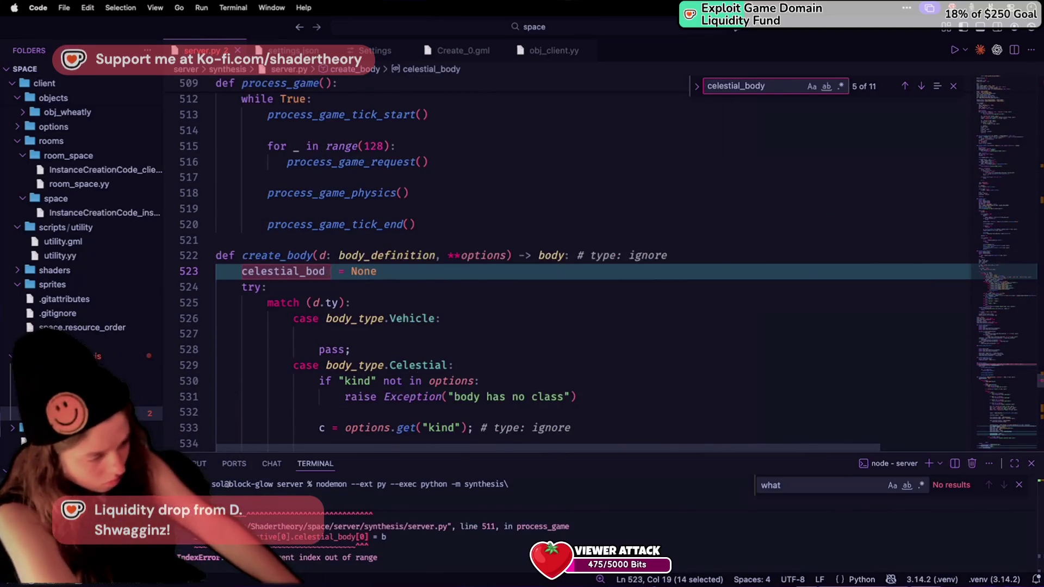
pyautogui.write('[0')
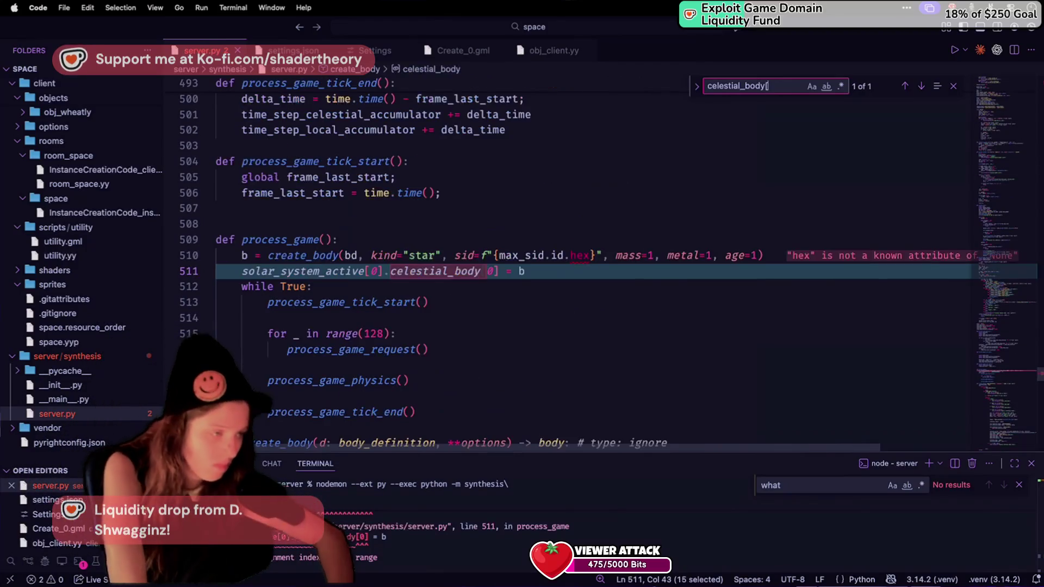
pyautogui.moveTo(541, 270); pyautogui.dragTo(481, 271)
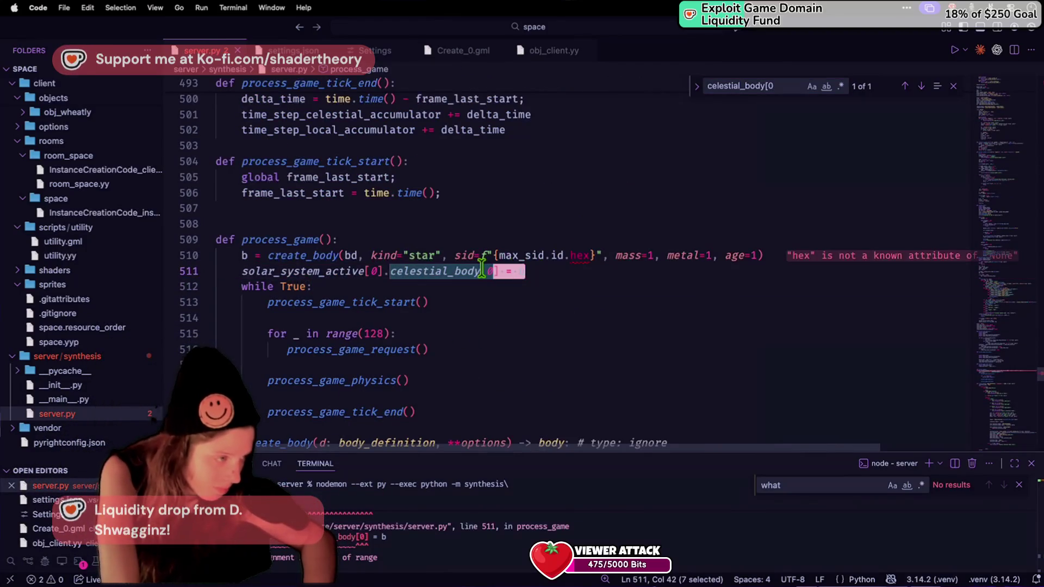
# Change line 511 back to '.append(b)' and save server.py
pyautogui.press('BackSpace')
pyautogui.press('BackSpace')
pyautogui.press('BackSpace')
pyautogui.write('.ape')
pyautogui.press('Tab')
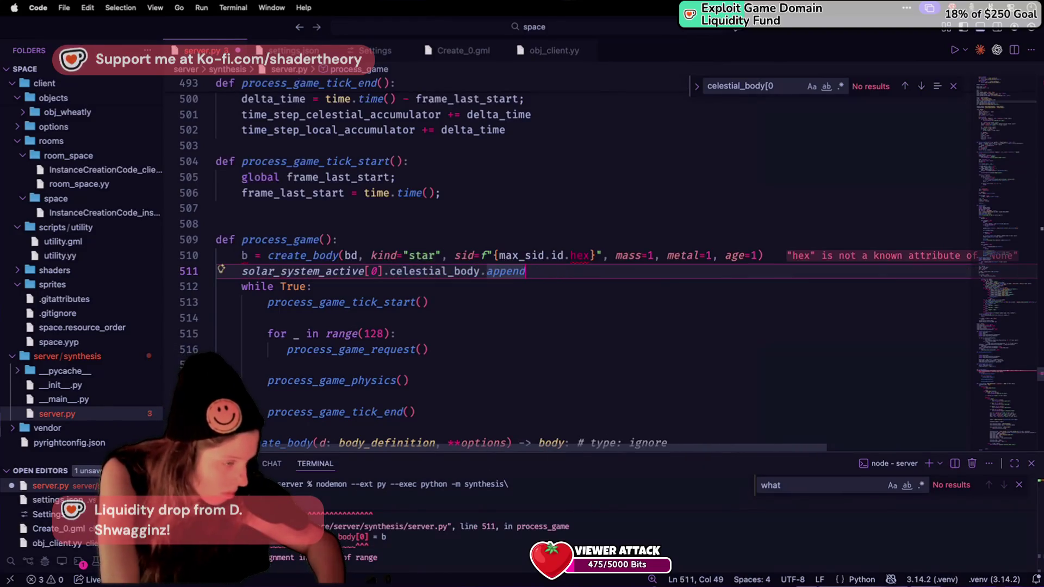
pyautogui.write('(b)')
pyautogui.press('BackSpace')
pyautogui.write('b')
pyautogui.press('Escape')
pyautogui.press('super+s')
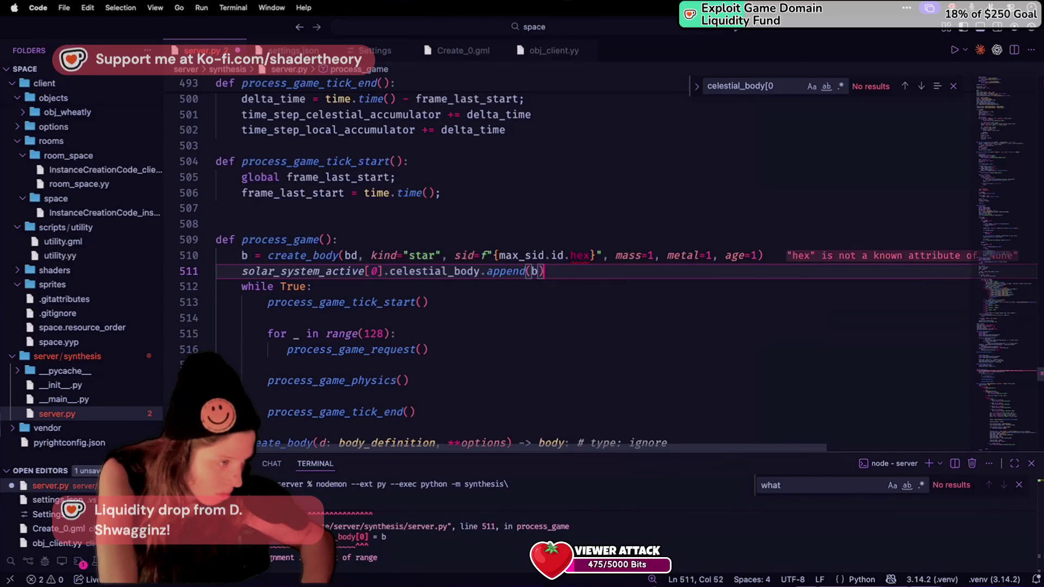
pyautogui.click(483, 209)
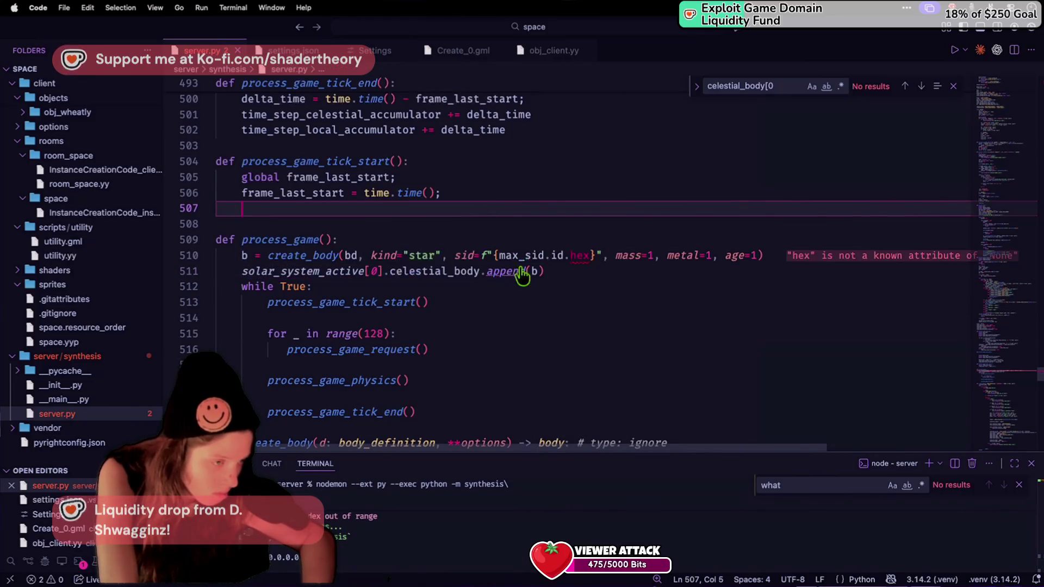
pyautogui.keyDown('super'); pyautogui.click(439, 275); pyautogui.keyUp('super')
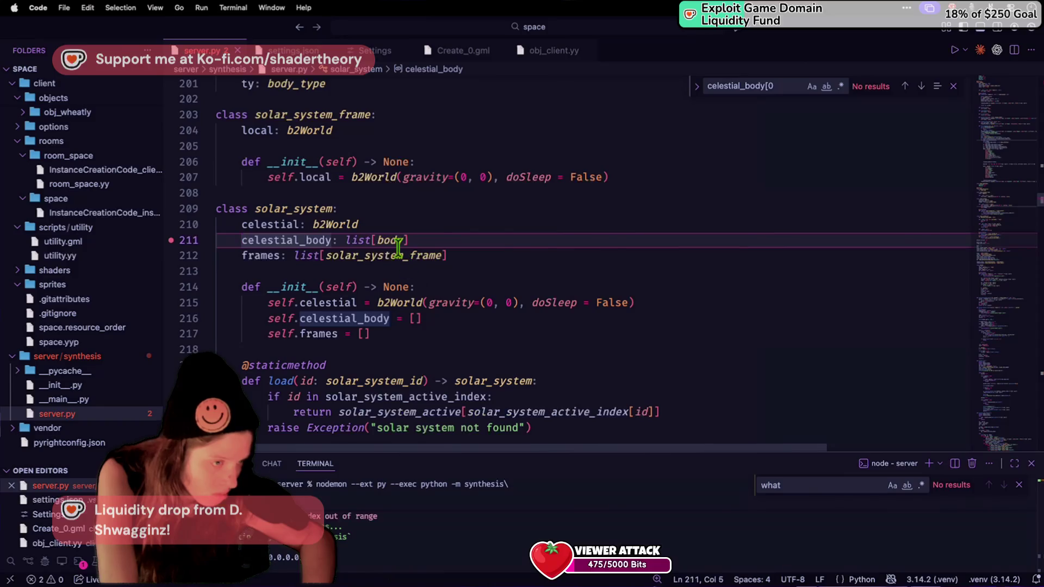
pyautogui.scroll(-10, 394, 268)
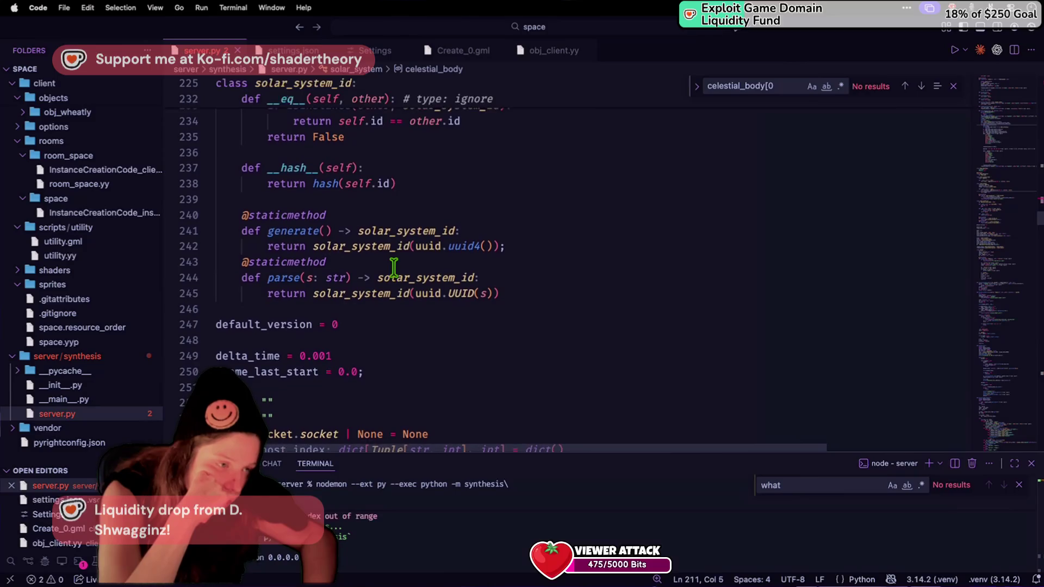
pyautogui.scroll(6, 394, 268)
pyautogui.scroll(2, 393, 268)
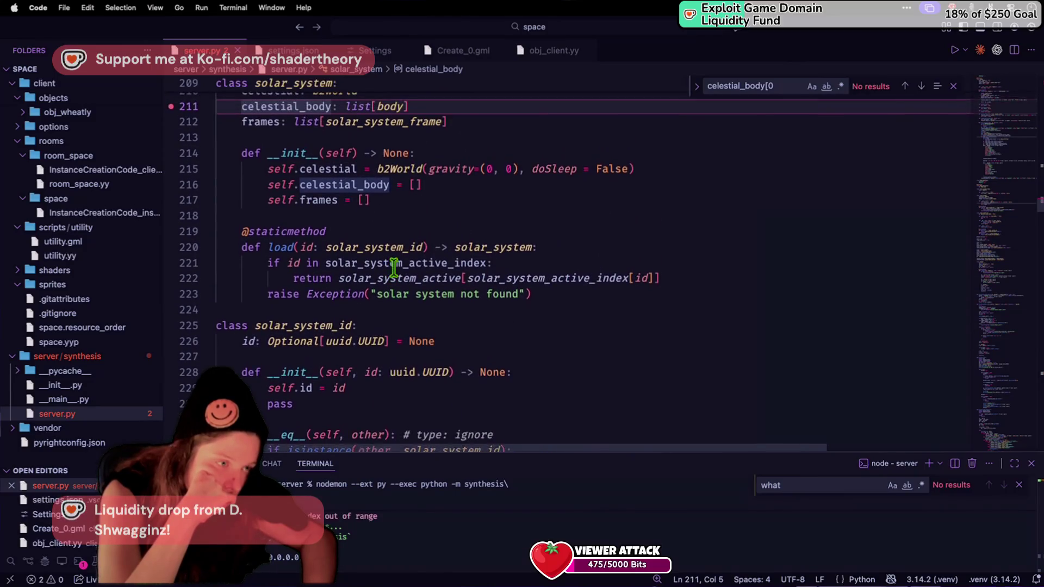
pyautogui.scroll(1, 394, 267)
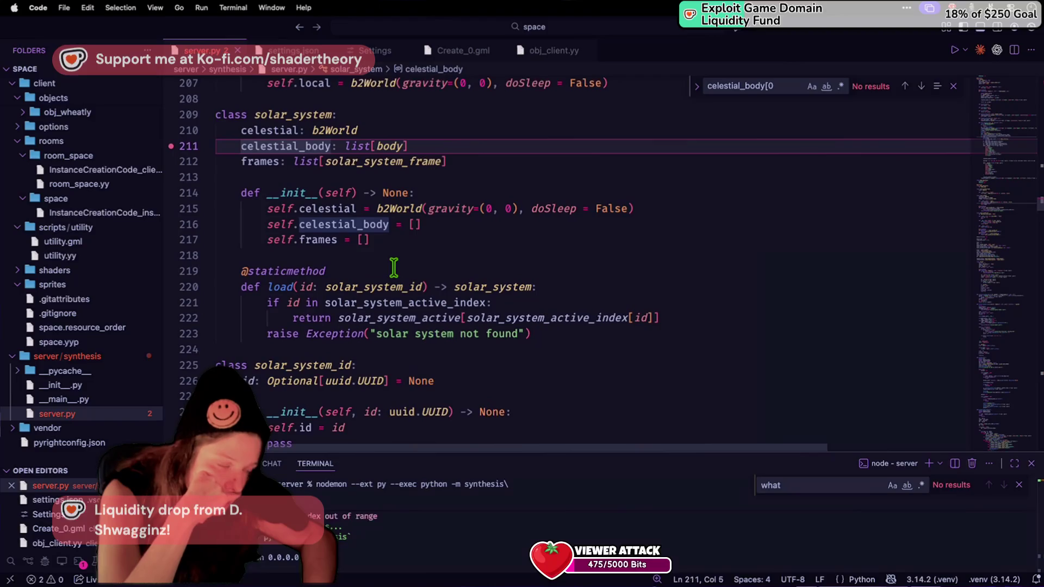
pyautogui.click(393, 267)
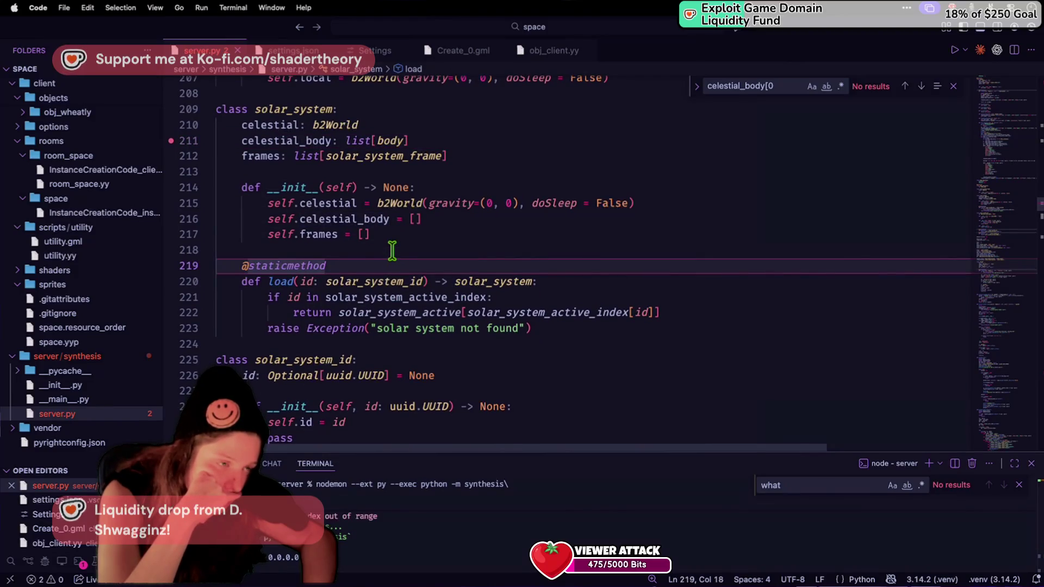
pyautogui.scroll(8, 391, 252)
pyautogui.scroll(-18, 391, 251)
pyautogui.scroll(-20, 392, 251)
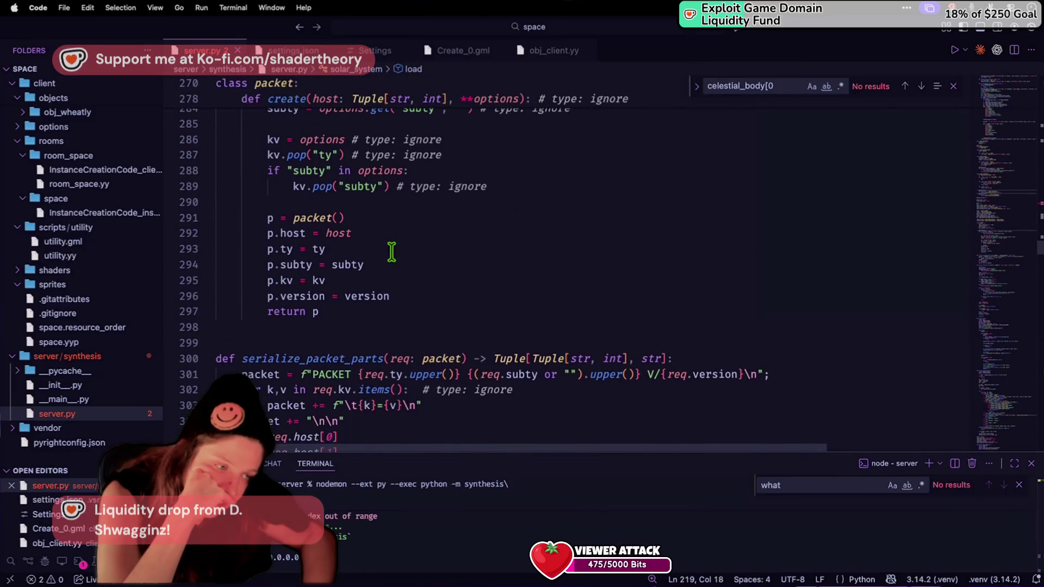
pyautogui.scroll(-20, 394, 233)
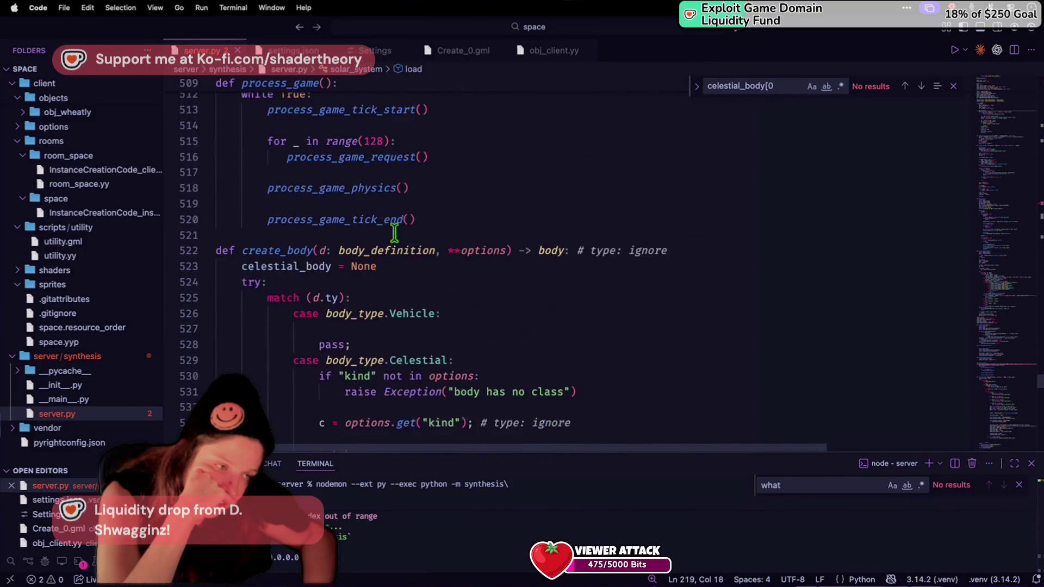
pyautogui.scroll(-4, 394, 233)
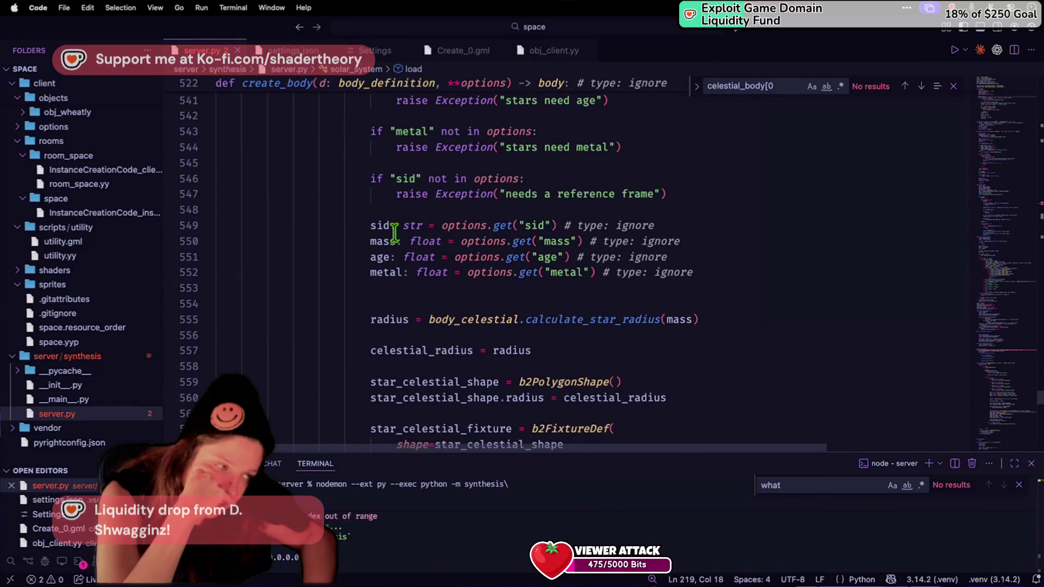
pyautogui.scroll(-9, 394, 233)
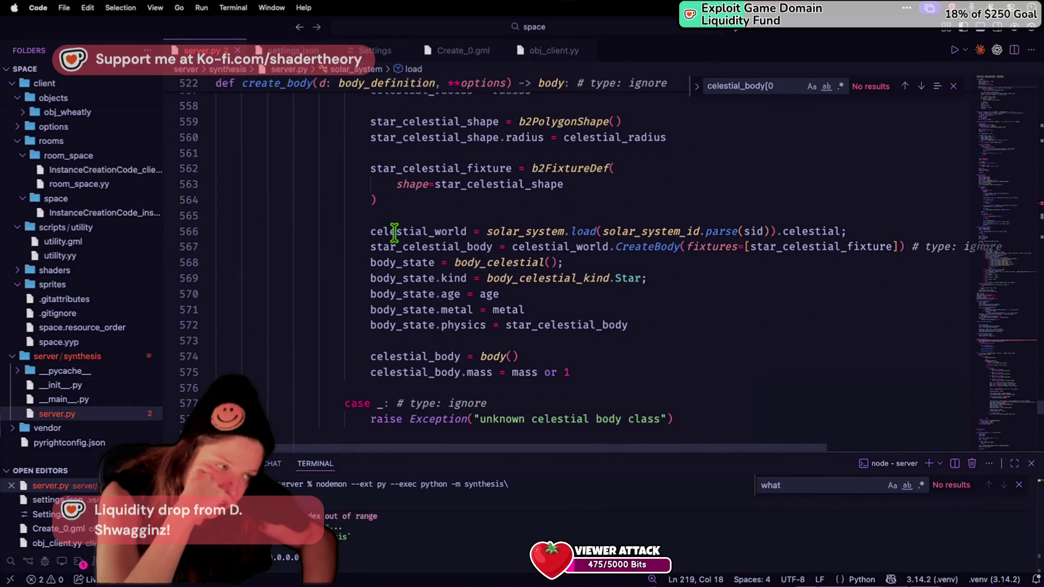
pyautogui.scroll(20, 394, 233)
pyautogui.scroll(-5, 394, 232)
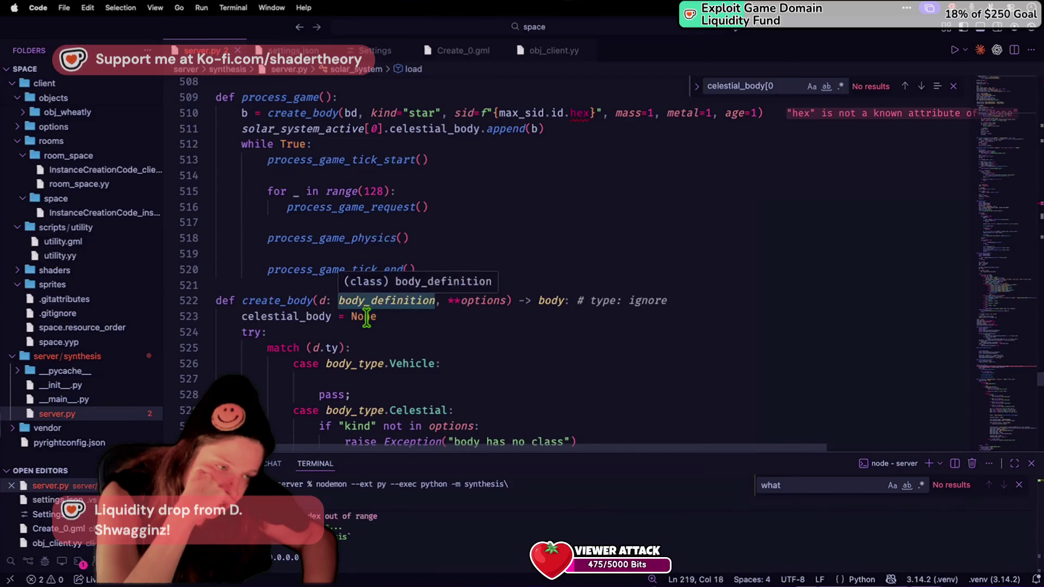
pyautogui.scroll(-2, 366, 317)
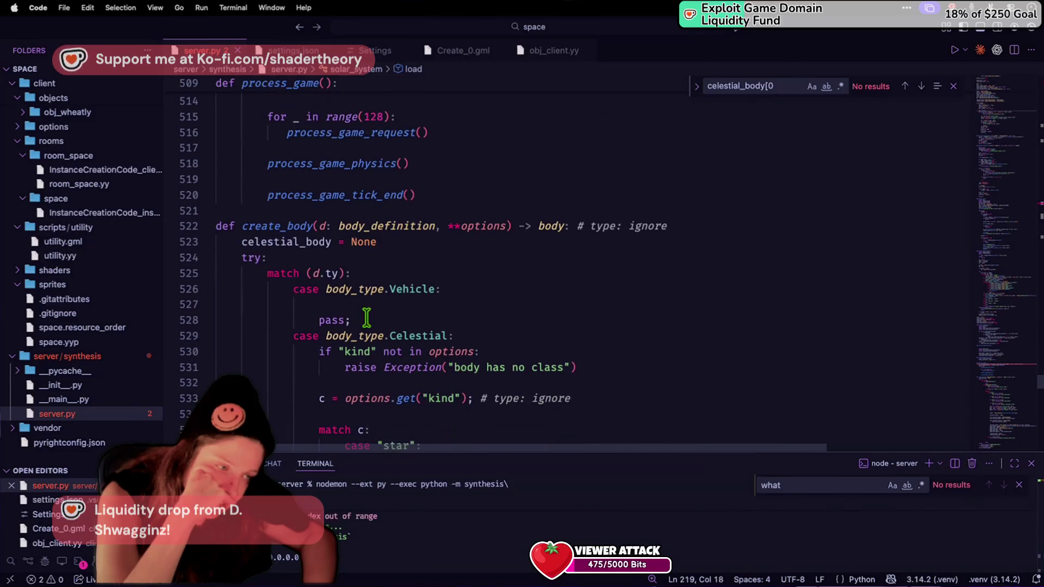
pyautogui.click(458, 333)
# Comment out the try line and the match lines 524–529 in create_body
pyautogui.moveTo(277, 260); pyautogui.dragTo(240, 256)
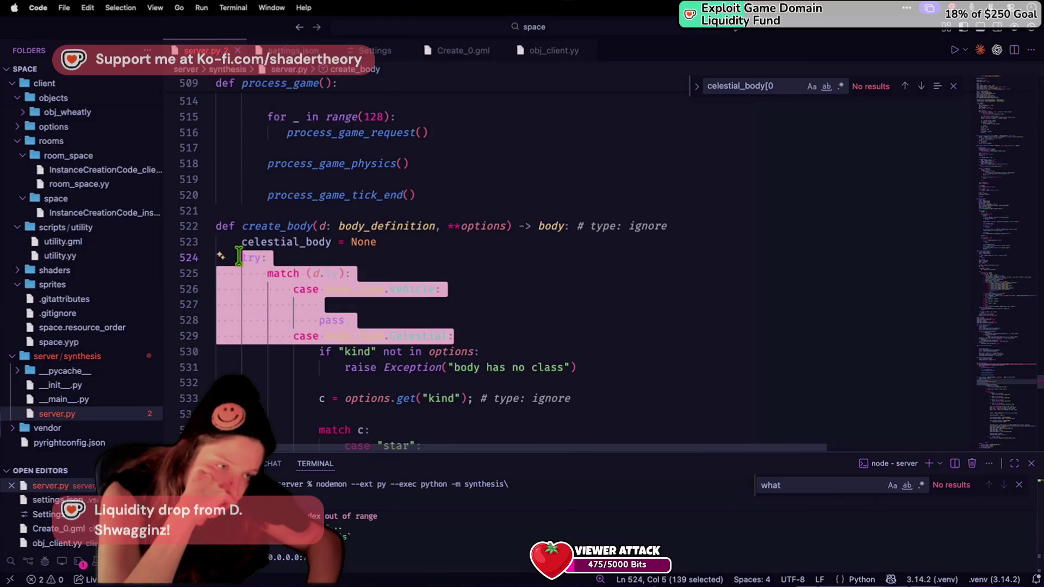
pyautogui.click(239, 255)
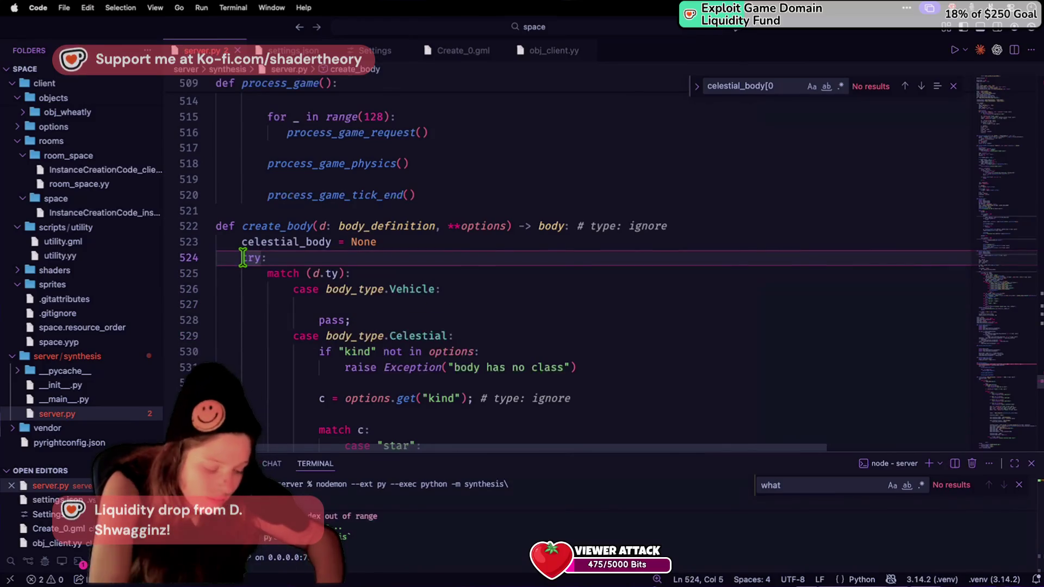
pyautogui.write('#')
pyautogui.press('Down')
pyautogui.write('#')
pyautogui.press('Down')
pyautogui.write('#')
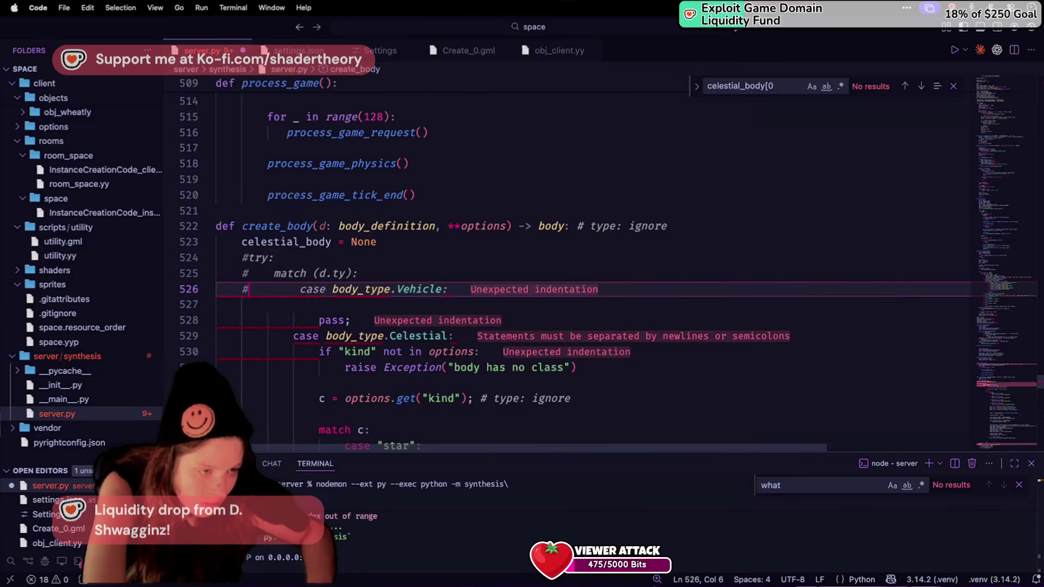
pyautogui.press('Down')
pyautogui.write('#')
pyautogui.press('Down')
pyautogui.write('#')
pyautogui.press('Down')
pyautogui.write('#')
pyautogui.press('Down')
pyautogui.write('#')
pyautogui.press('Down')
pyautogui.press('super+z')
pyautogui.press('super+z')
pyautogui.press('super+z')
pyautogui.press('super+shift+z')
pyautogui.press('super+shift+z')
pyautogui.press('super+shift+z')
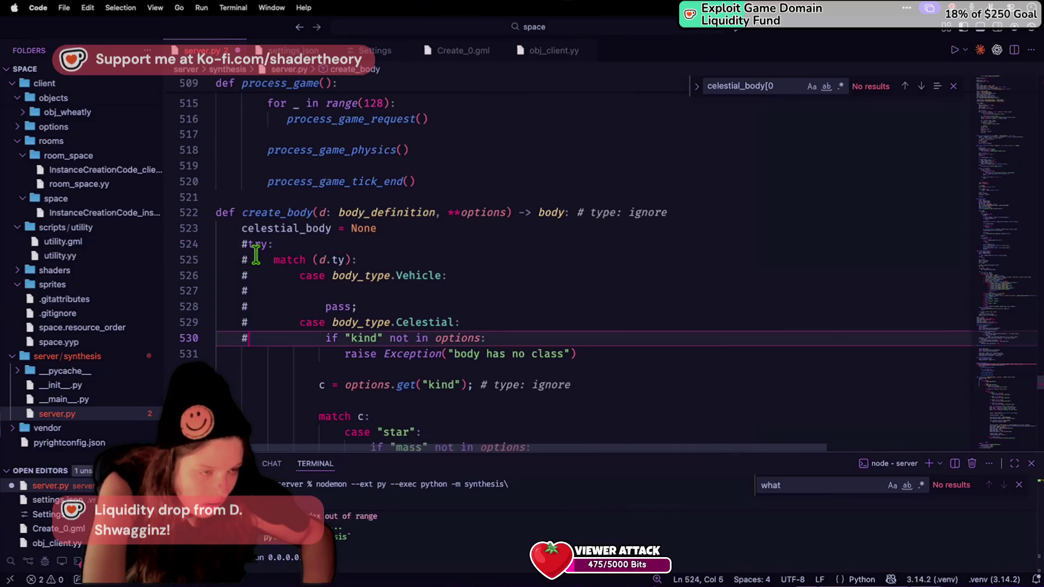
pyautogui.scroll(-10, 256, 314)
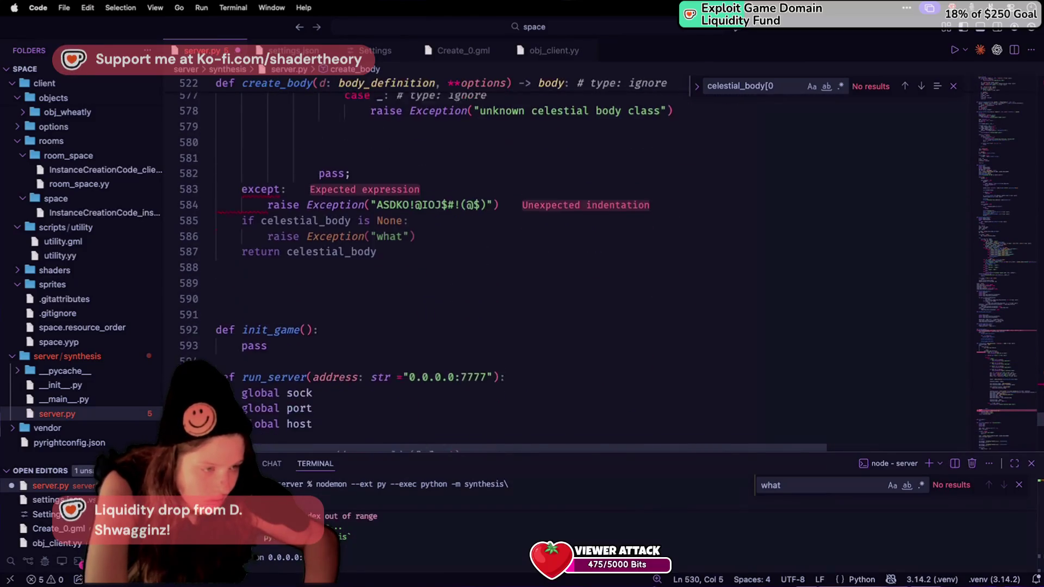
# Comment out the case _ fallback line near line 581
pyautogui.click(240, 241)
pyautogui.press('Up')
pyautogui.write('#')
pyautogui.press('Up')
pyautogui.press('Down')
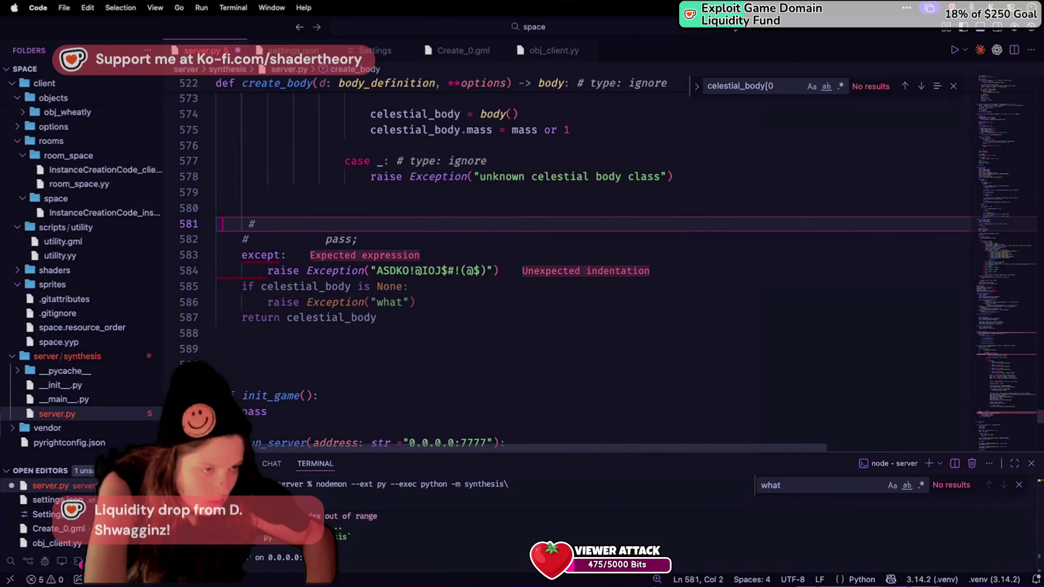
pyautogui.press('BackSpace')
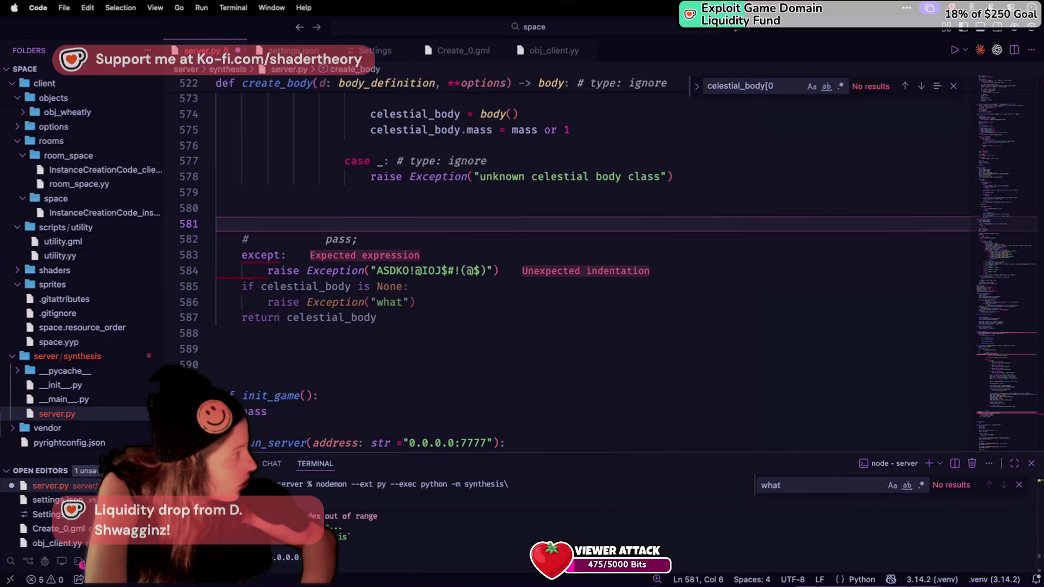
pyautogui.press('BackSpace')
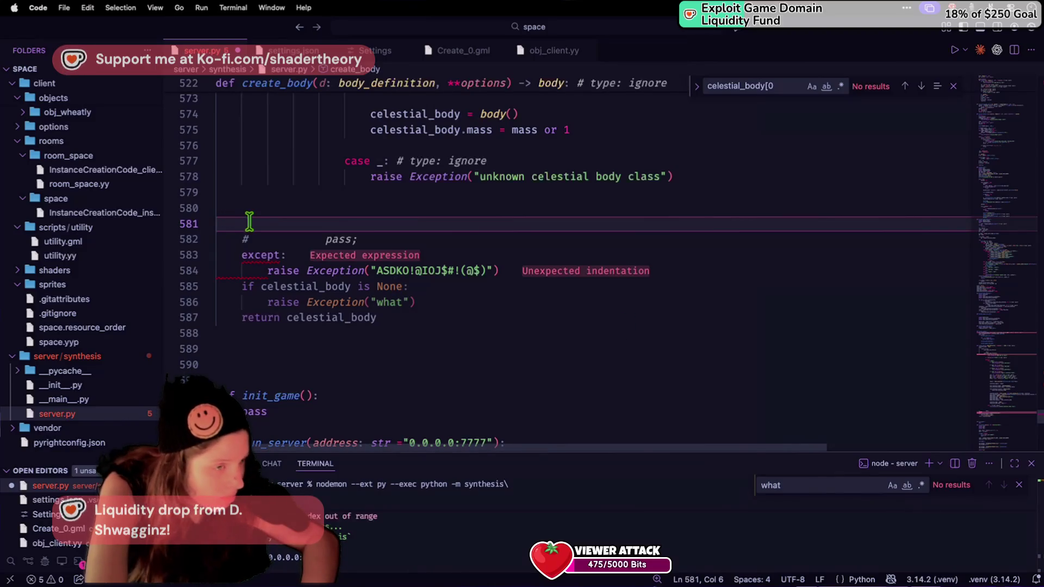
pyautogui.press('super+z')
pyautogui.press('super+z')
pyautogui.press('super+z')
pyautogui.press('super+z')
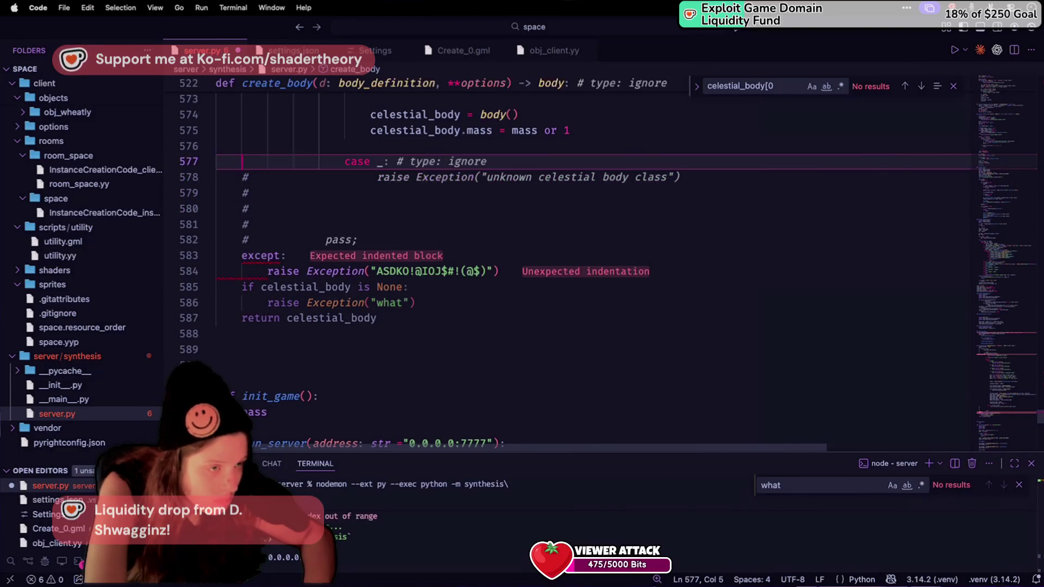
pyautogui.press('super+z')
# Comment out the except: line and its raise statement
pyautogui.click(356, 240)
pyautogui.click(243, 271)
pyautogui.write('#')
pyautogui.click(243, 287)
pyautogui.write('#')
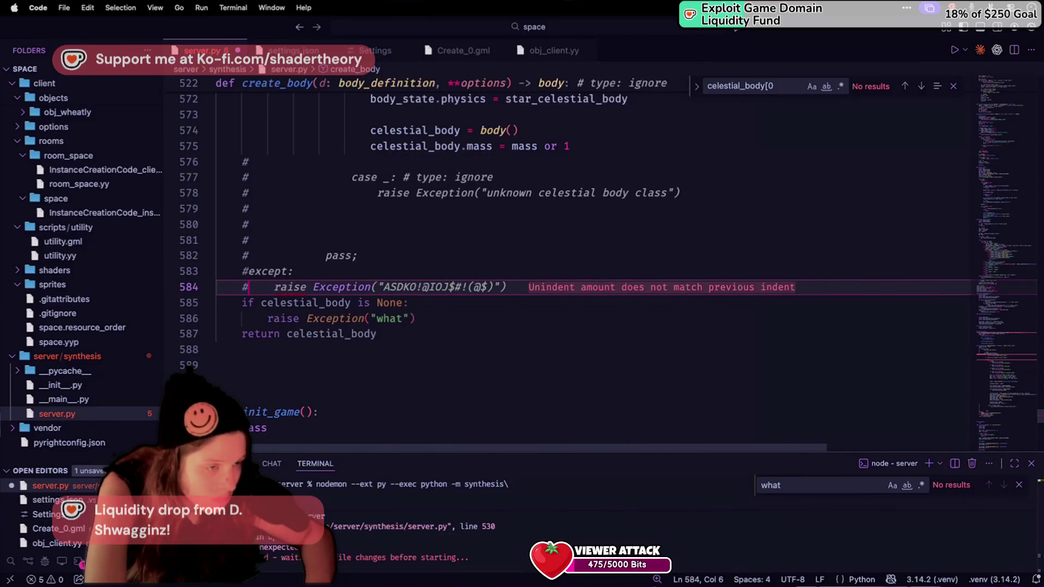
pyautogui.click(321, 162)
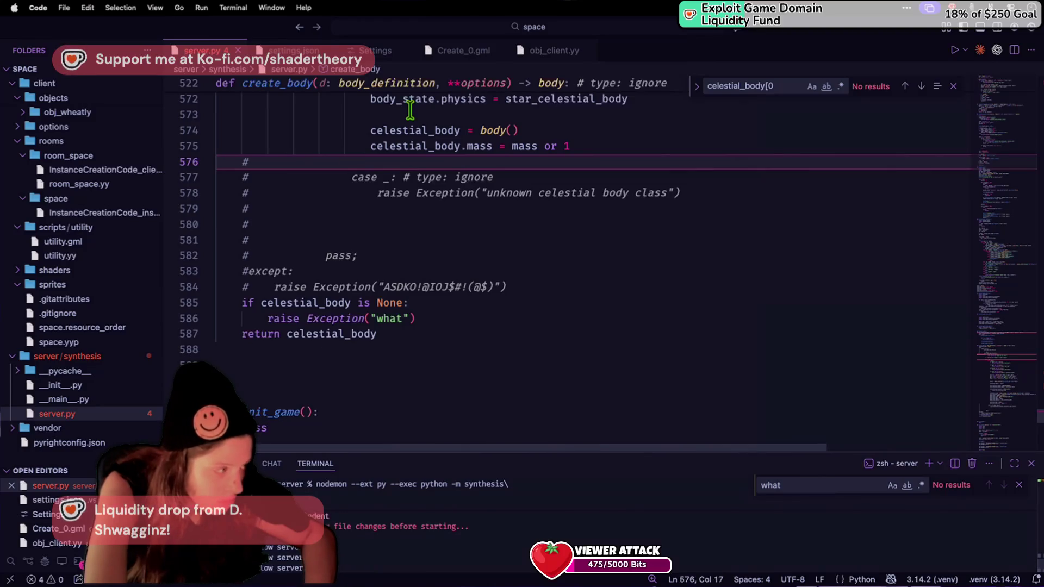
# Outdent the celestial-handling code starting at line 530 and inspect the match c warning
pyautogui.scroll(10, 408, 115)
pyautogui.scroll(1, 407, 116)
pyautogui.moveTo(319, 211)
pyautogui.mouseDown()
pyautogui.moveTo(332, 379)
pyautogui.moveTo(354, 445)
pyautogui.moveTo(342, 448)
pyautogui.moveTo(332, 298)
pyautogui.moveTo(520, 374)
pyautogui.moveTo(592, 363)
pyautogui.mouseUp()
pyautogui.hotkey('shift', 'Tab')
pyautogui.hotkey('shift', 'Tab')
pyautogui.hotkey('shift', 'Tab')
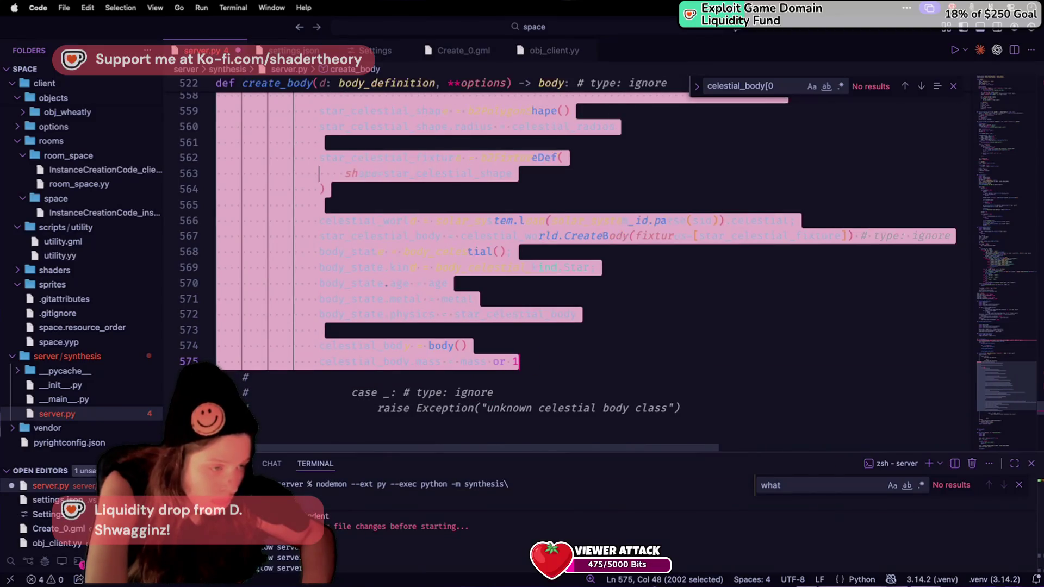
pyautogui.scroll(10, 543, 260)
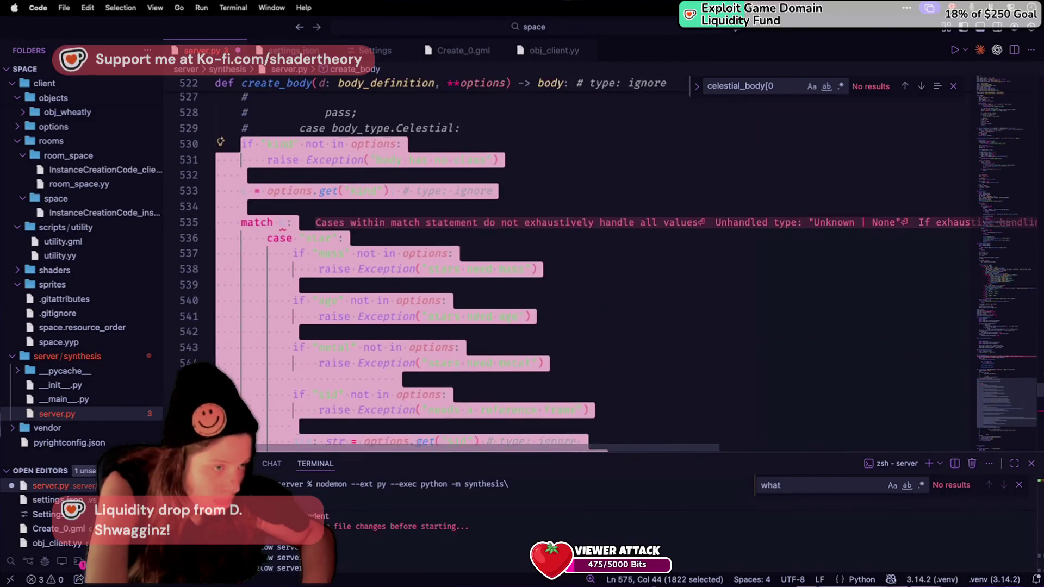
pyautogui.scroll(1, 543, 261)
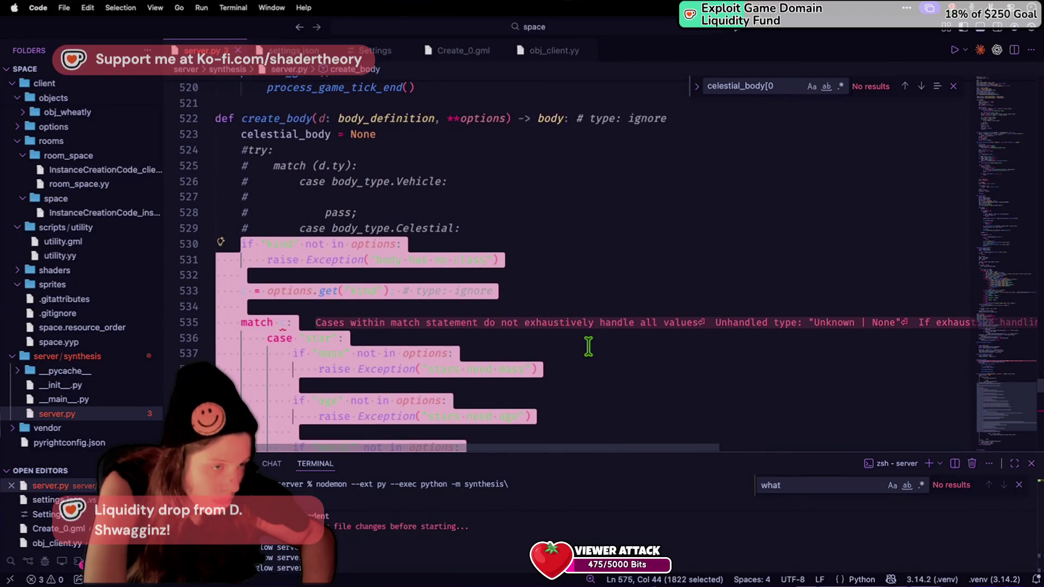
pyautogui.click(586, 353)
pyautogui.click(503, 322)
pyautogui.press('Left')
pyautogui.scroll(-10, 241, 335)
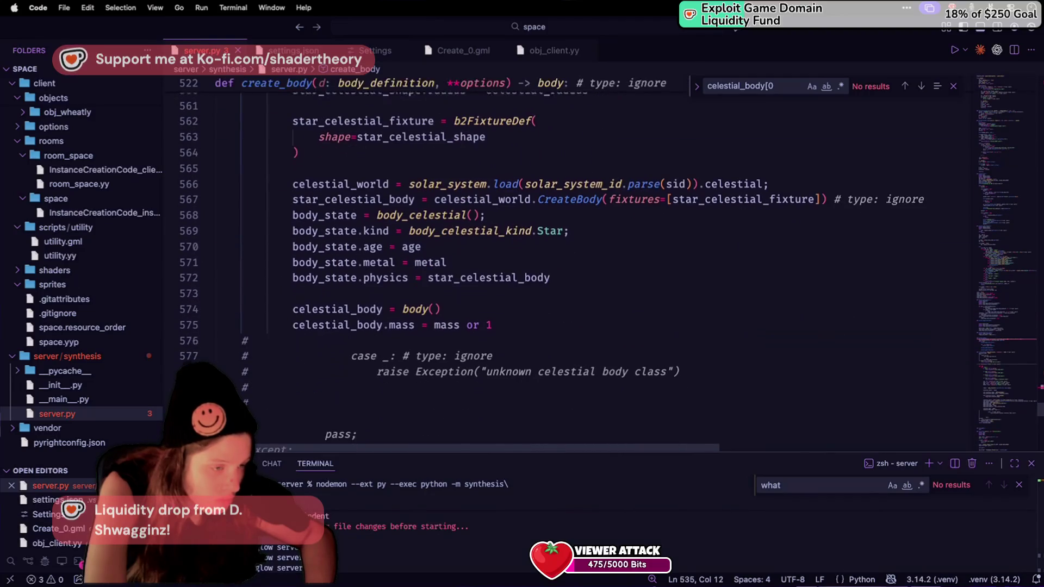
# Uncomment the case _ fallback and its unknown-class raise, then dedent both lines twice
pyautogui.click(270, 334)
pyautogui.press('Down')
pyautogui.press('Delete')
pyautogui.press('Down')
pyautogui.press('Delete')
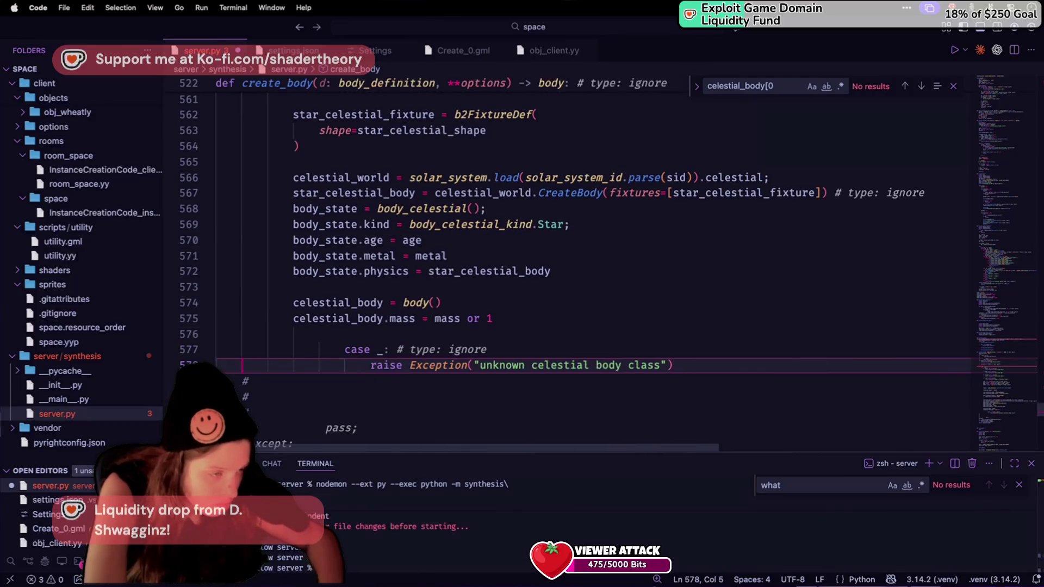
pyautogui.moveTo(277, 345)
pyautogui.mouseDown()
pyautogui.moveTo(692, 305)
pyautogui.moveTo(706, 354)
pyautogui.moveTo(685, 367)
pyautogui.mouseUp()
pyautogui.hotkey('shift', 'Tab')
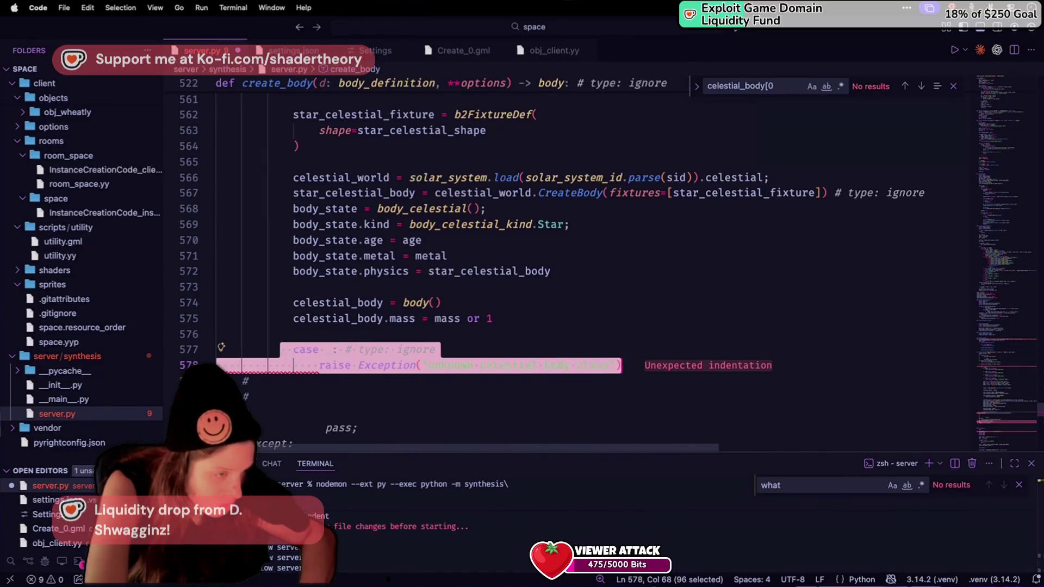
pyautogui.hotkey('shift', 'Tab')
pyautogui.click(639, 257)
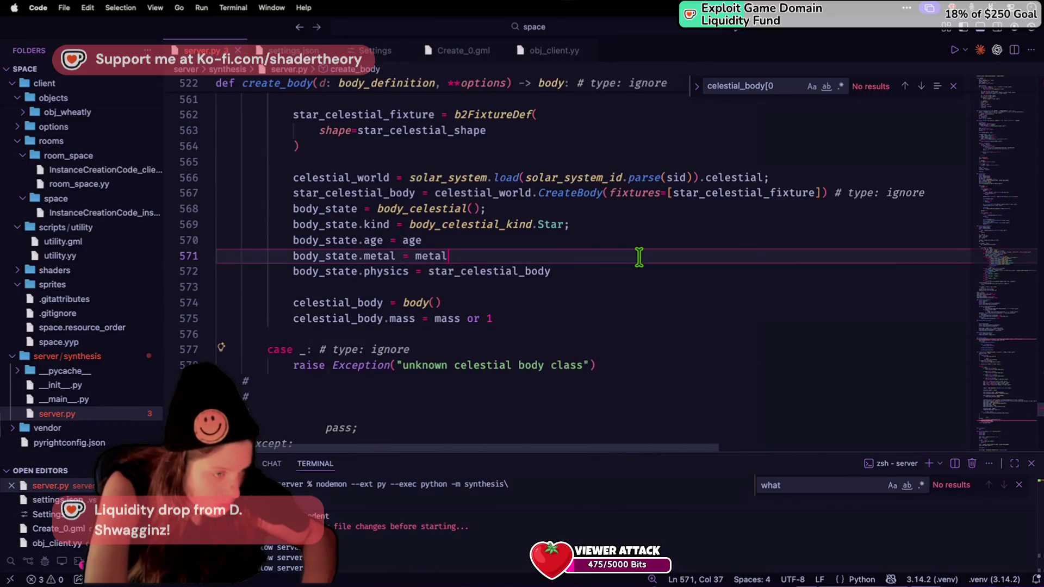
# Briefly switch to the GameMaker project and return to server.py
pyautogui.scroll(2, 640, 257)
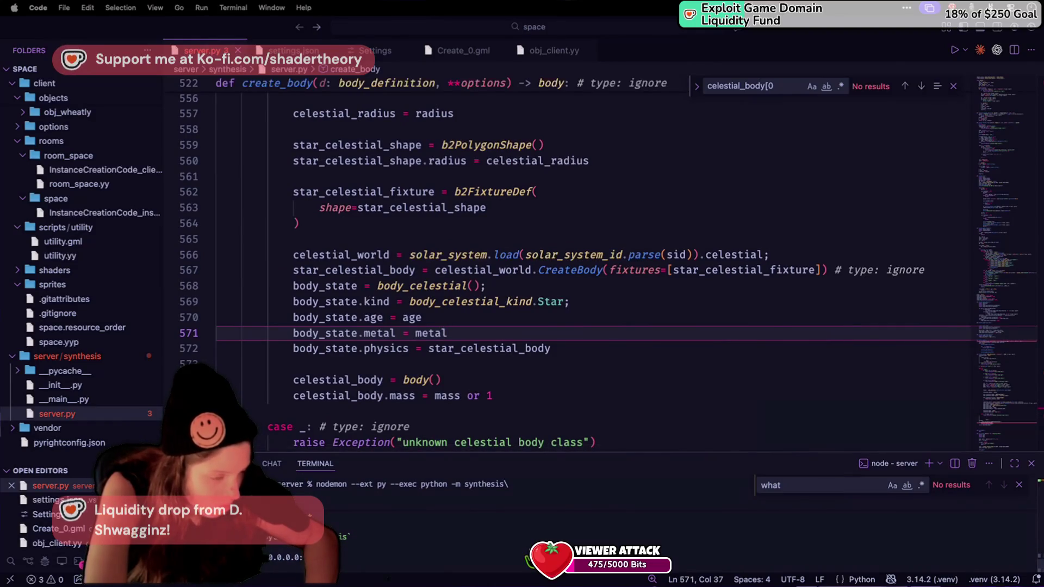
pyautogui.hotkey('ctrl', 'Right')
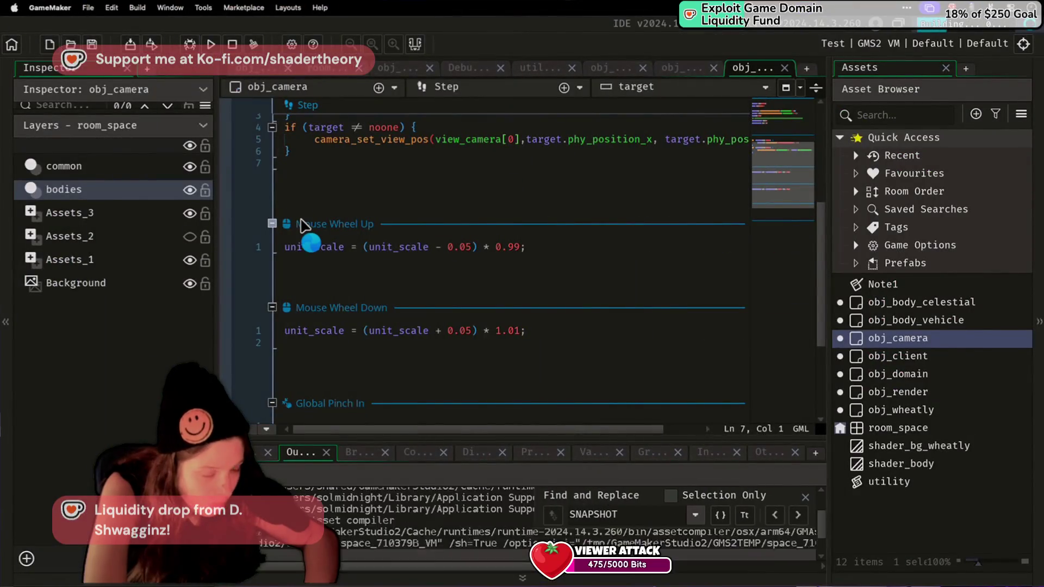
pyautogui.hotkey('ctrl', 'Left')
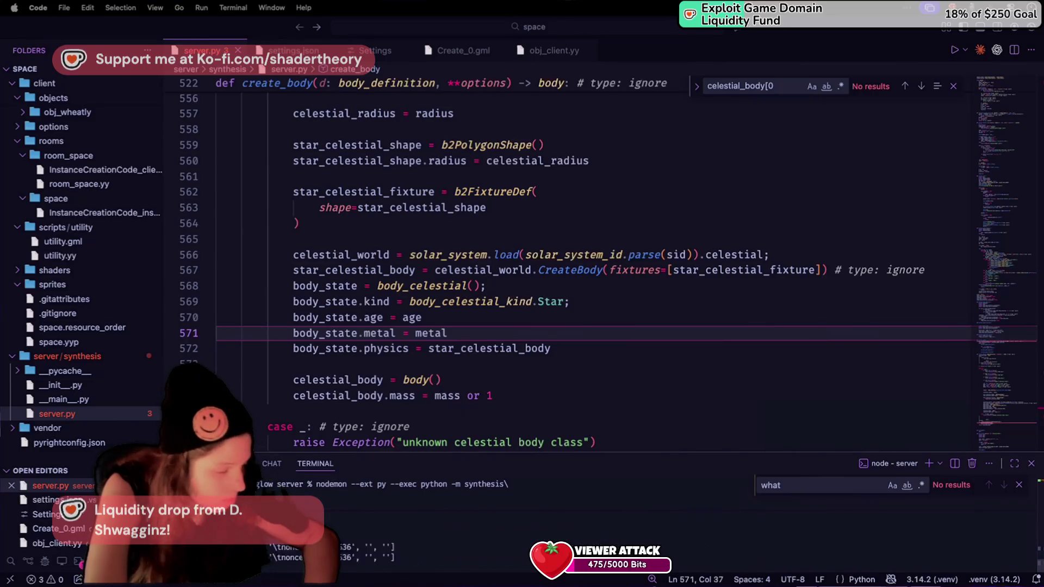
# Search both the server's terminal output and the editor code for 'body'
pyautogui.click(787, 482)
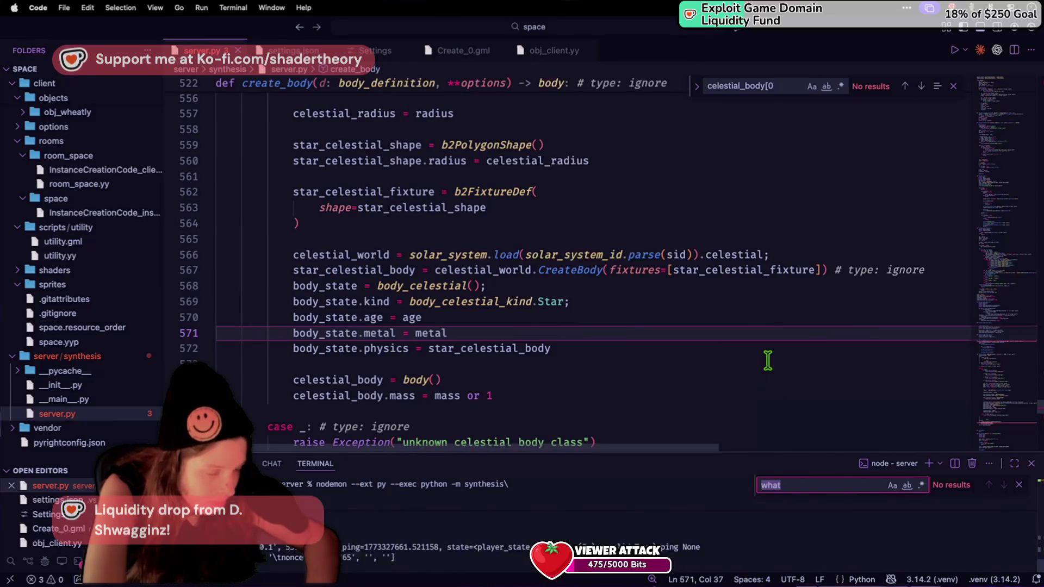
pyautogui.scroll(10, 767, 359)
pyautogui.scroll(1, 767, 360)
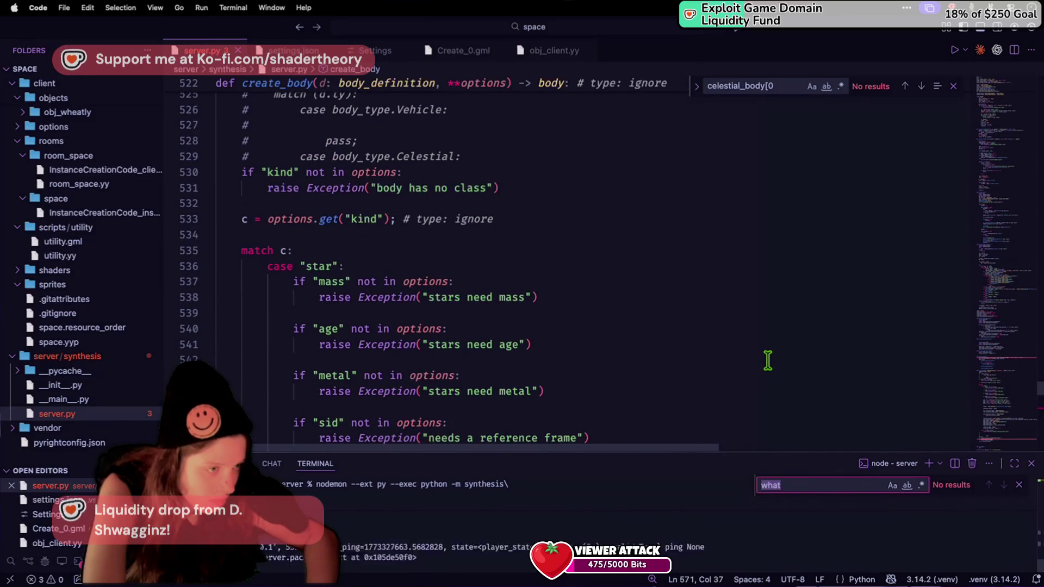
pyautogui.write('body')
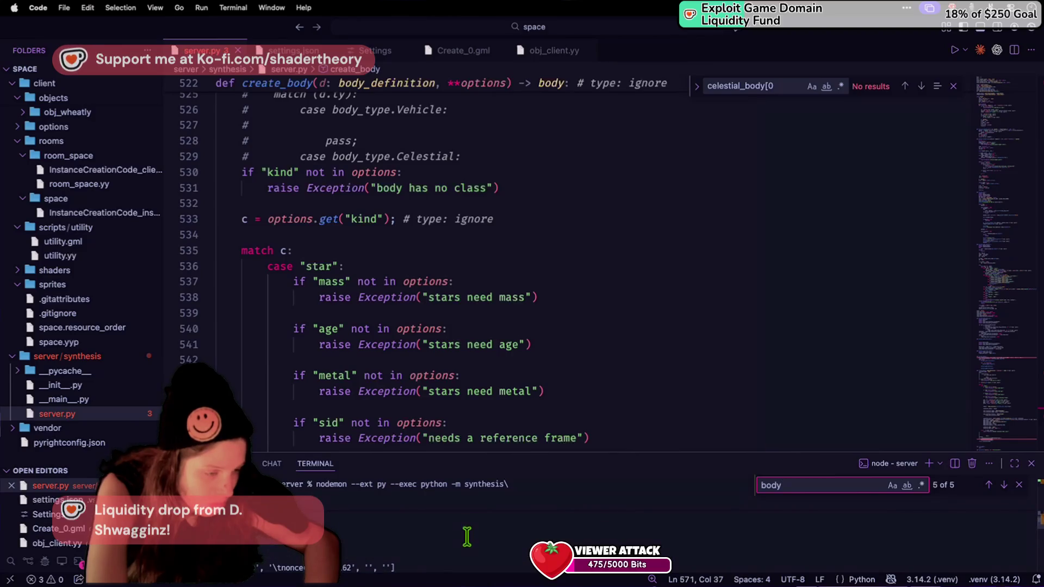
pyautogui.click(468, 328)
pyautogui.write('body')
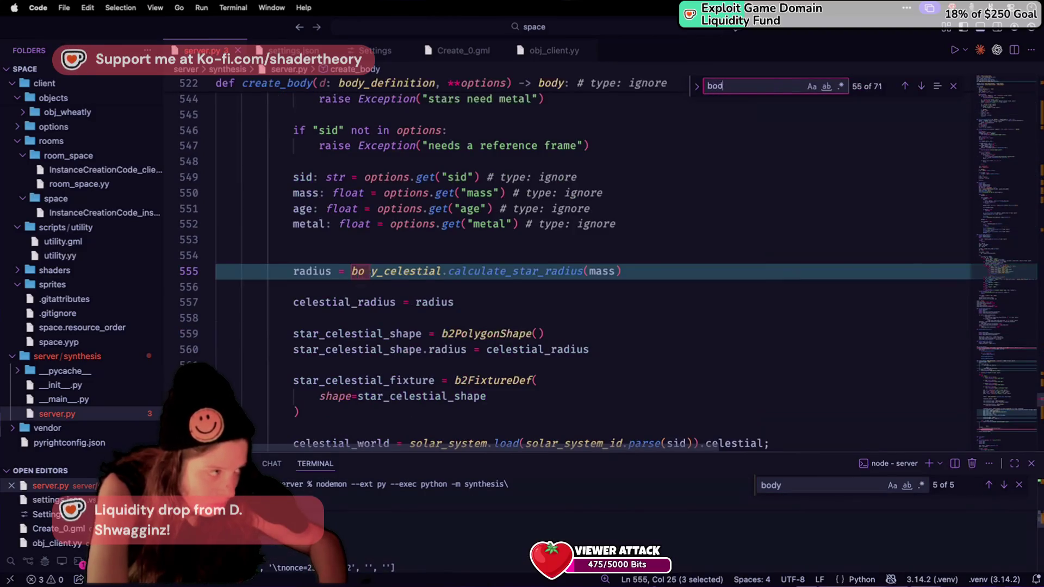
# Narrow the terminal search to 'body_state' and review create_body down to its None check
pyautogui.click(827, 478)
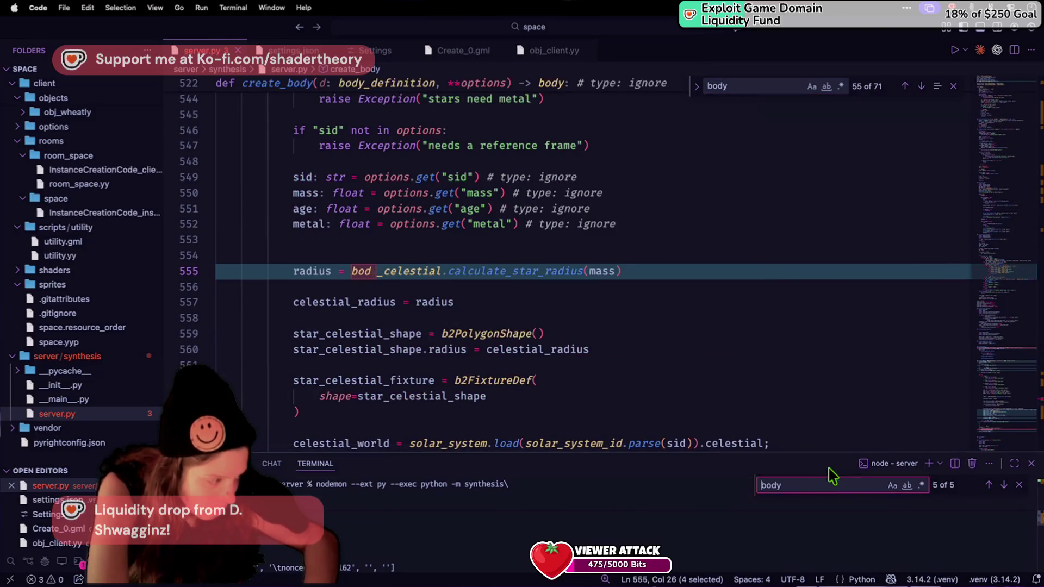
pyautogui.write('_state')
pyautogui.scroll(-3, 627, 410)
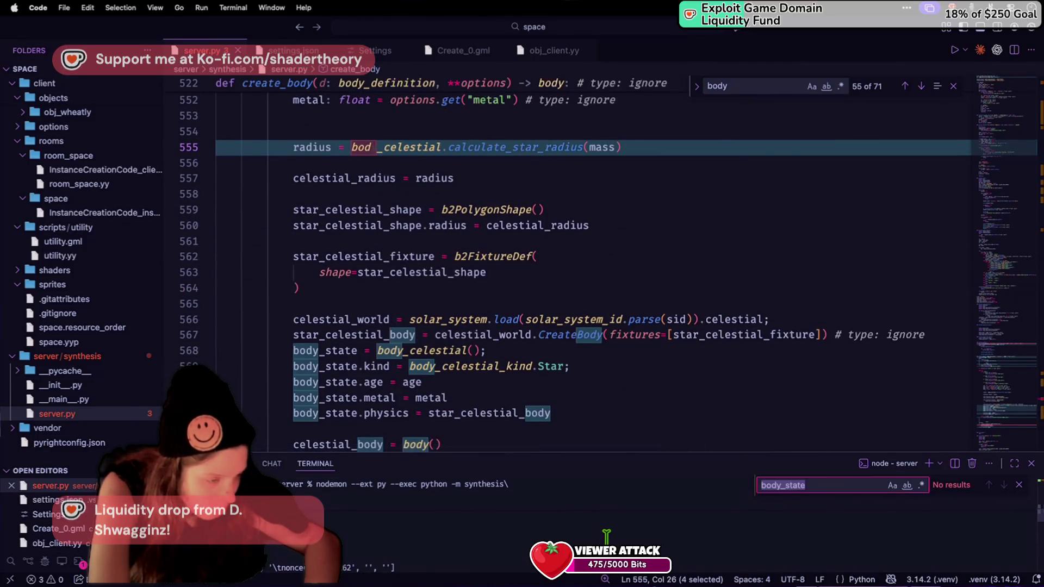
pyautogui.scroll(1, 546, 366)
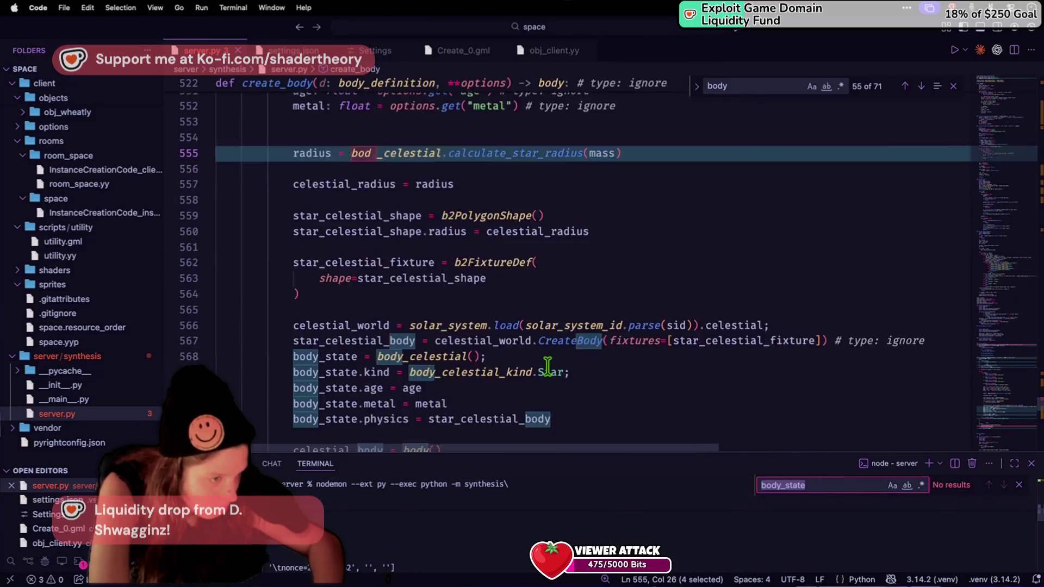
pyautogui.scroll(-5, 546, 365)
pyautogui.scroll(-2, 547, 366)
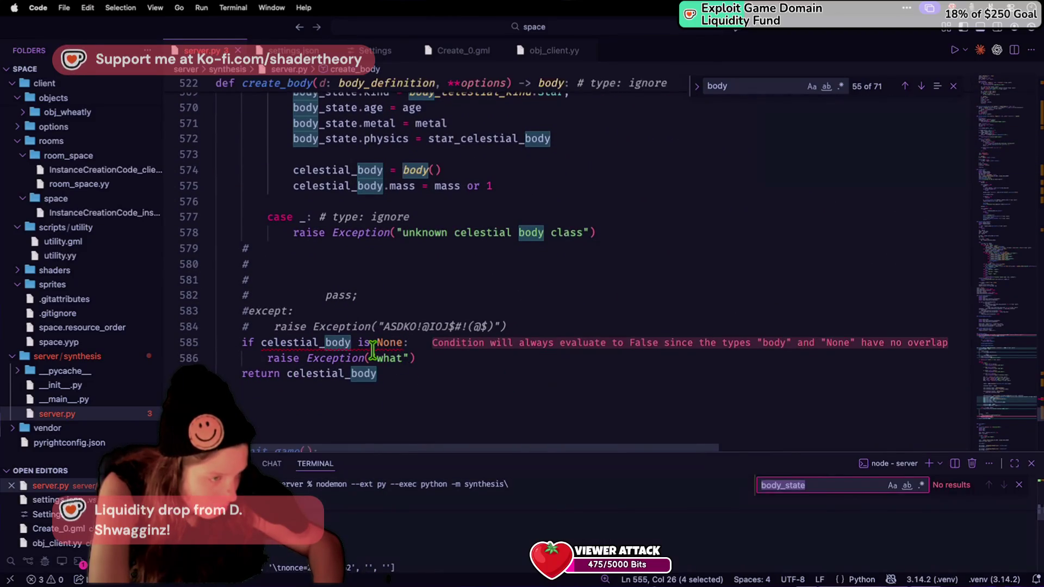
pyautogui.moveTo(335, 335)
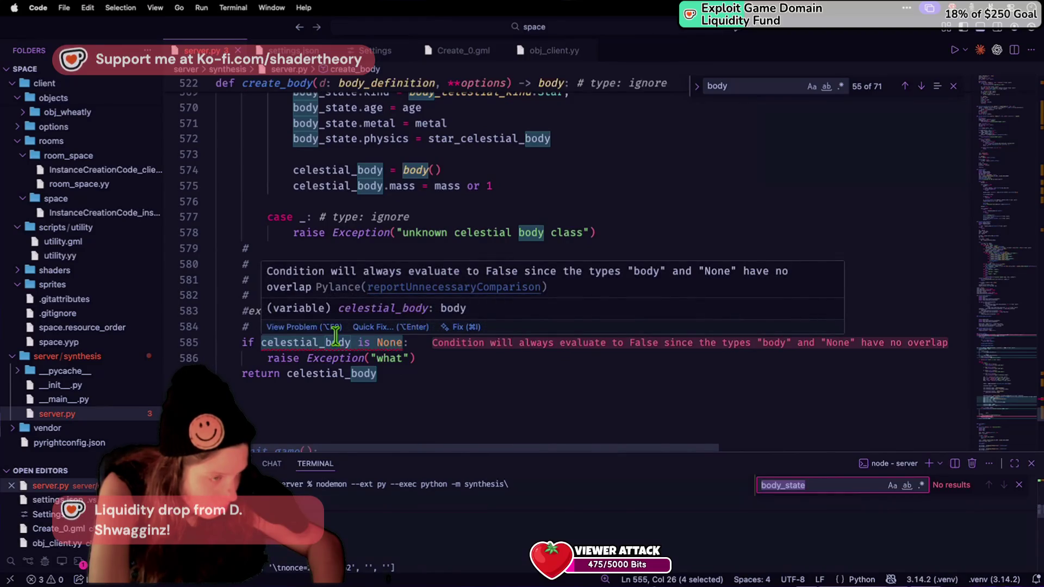
pyautogui.click(336, 377)
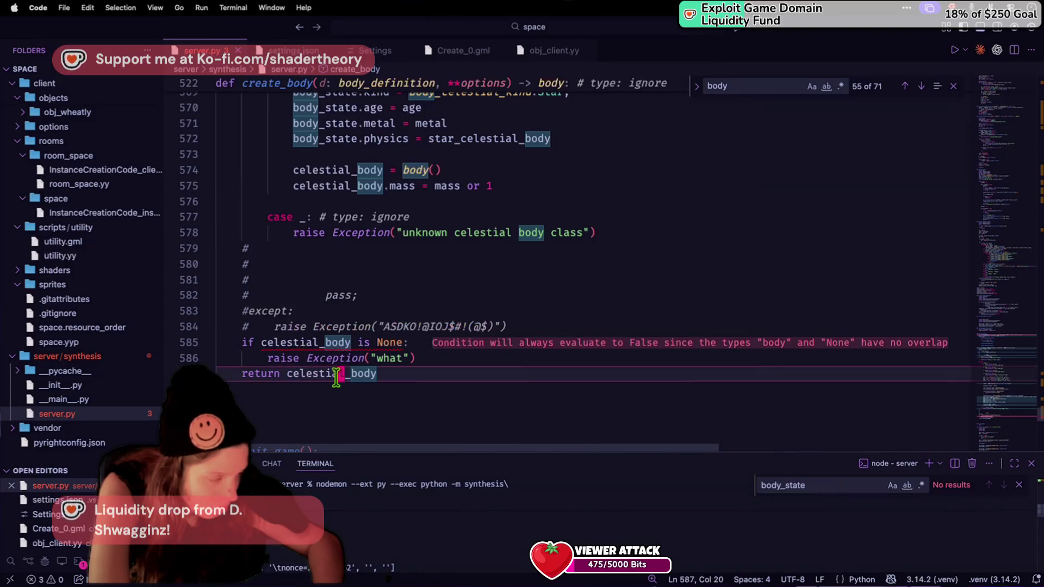
pyautogui.click(377, 343)
pyautogui.press('super+shift+k')
pyautogui.press('super+shift+k')
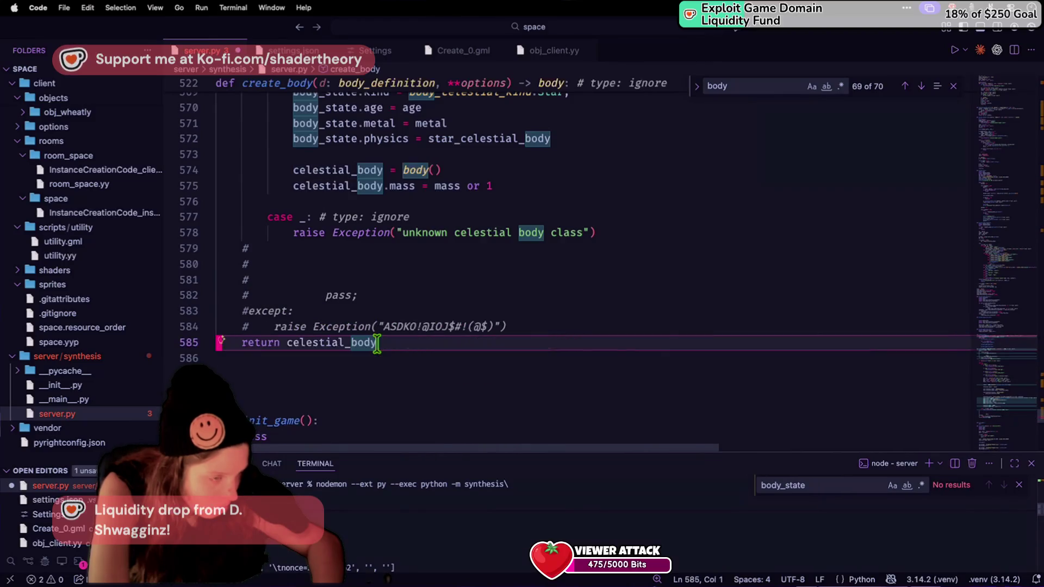
pyautogui.press('Up')
pyautogui.press('super+Return')
pyautogui.write('print("')
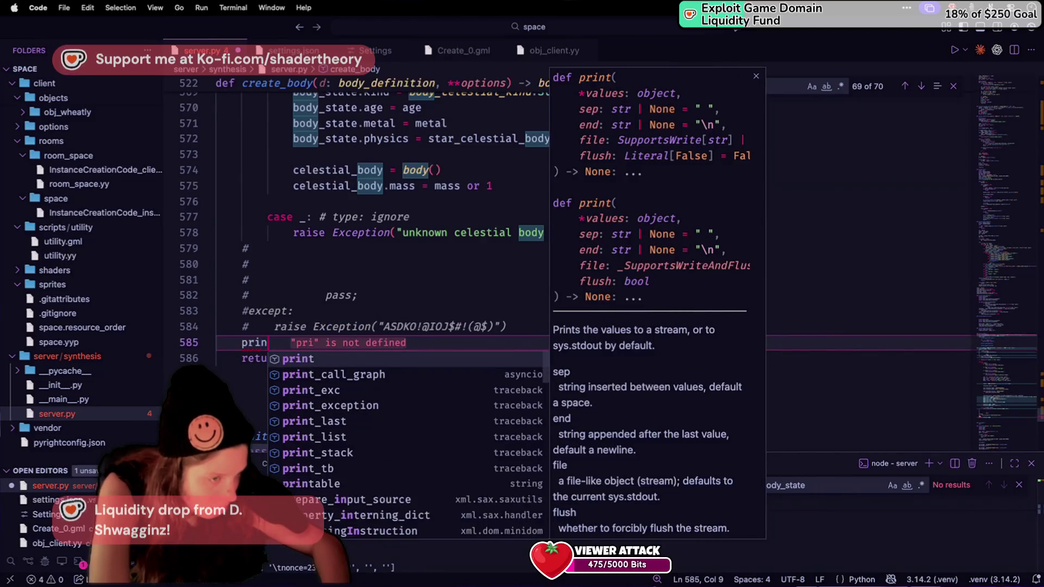
pyautogui.write('aQWEOQWEJQWI "')
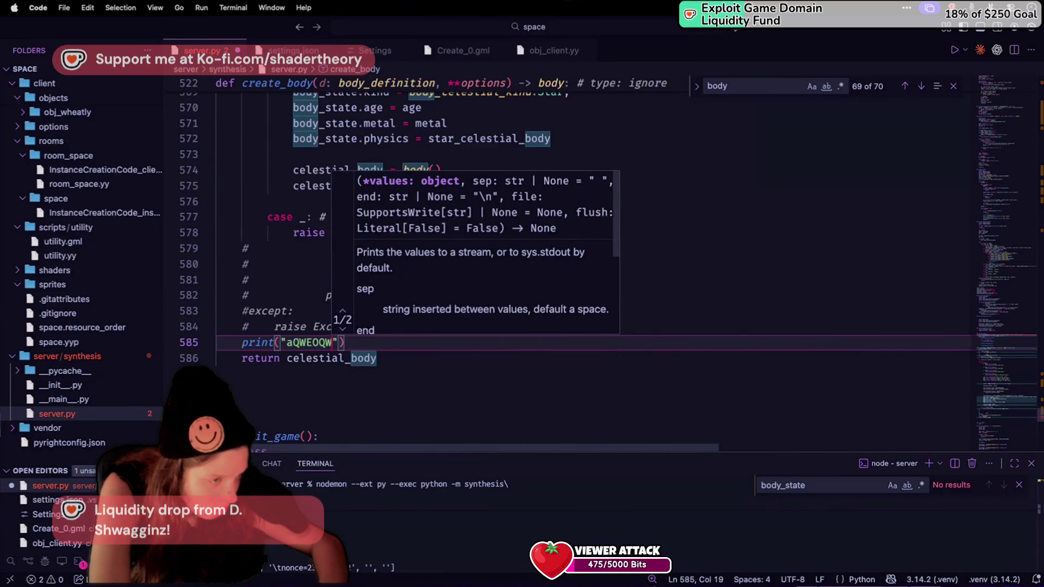
pyautogui.write('+cele')
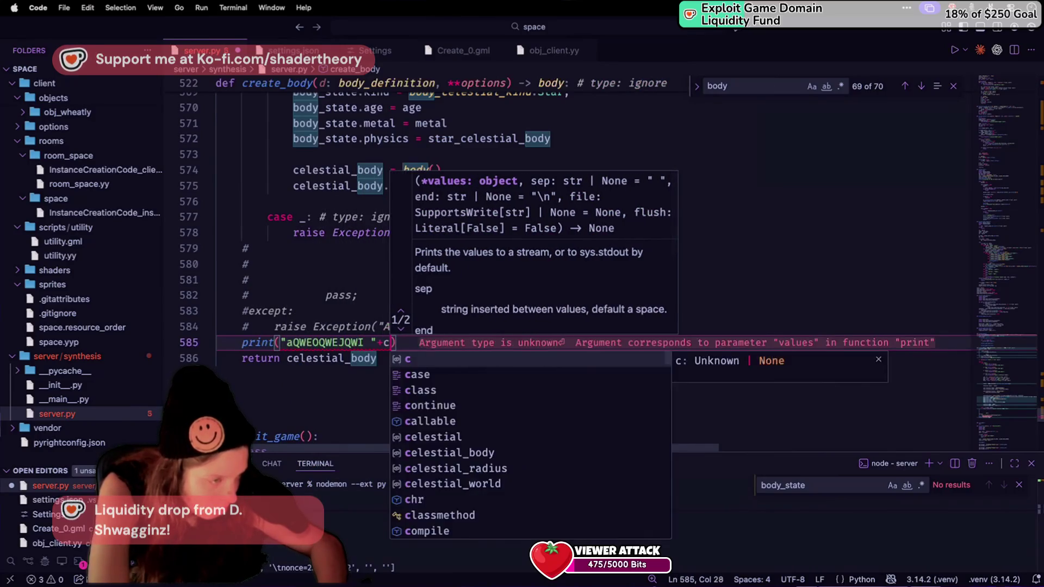
pyautogui.press('Tab')
pyautogui.write(');')
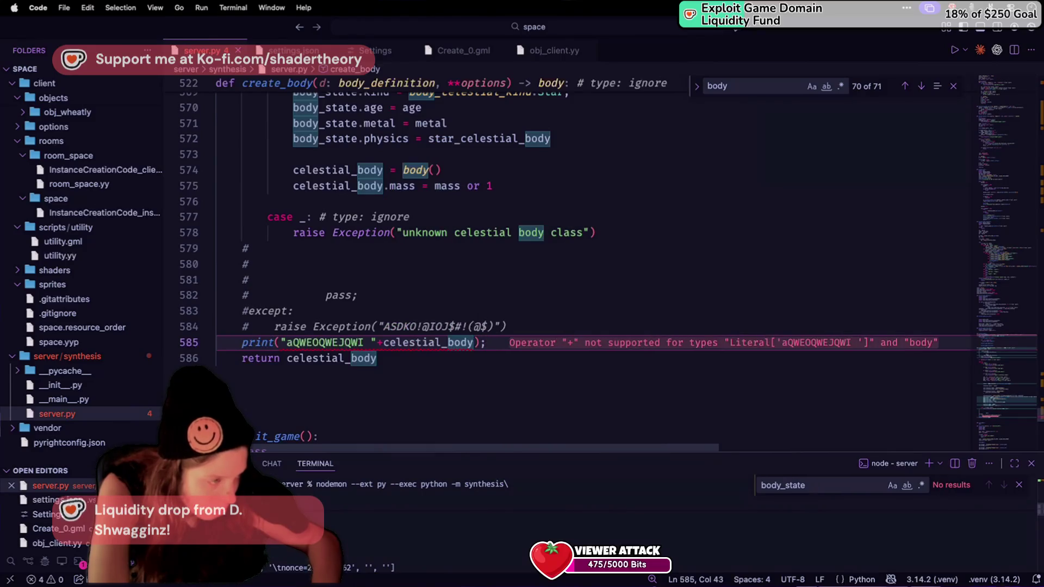
pyautogui.press('BackSpace')
pyautogui.write(',')
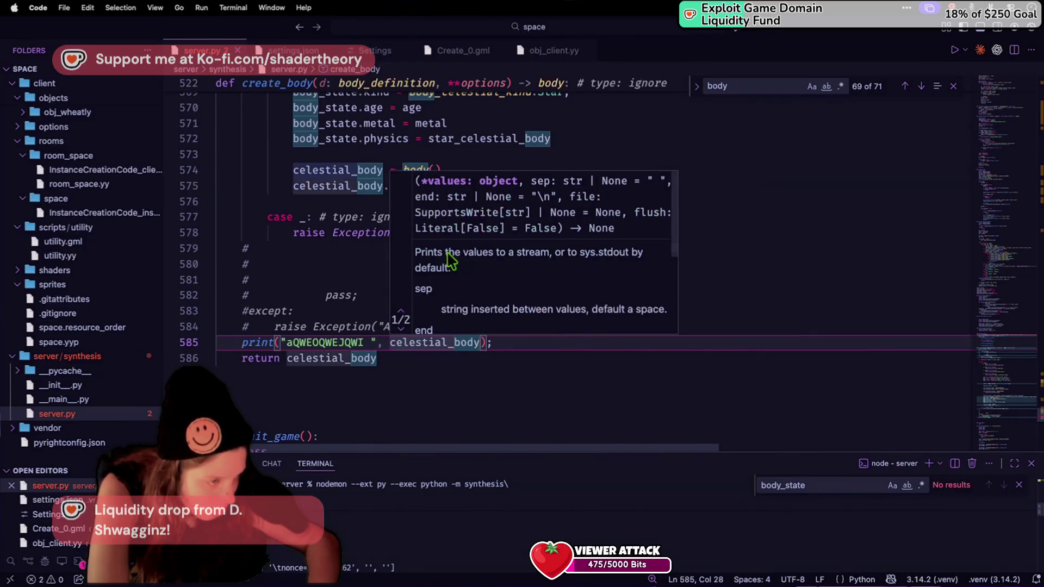
pyautogui.click(340, 278)
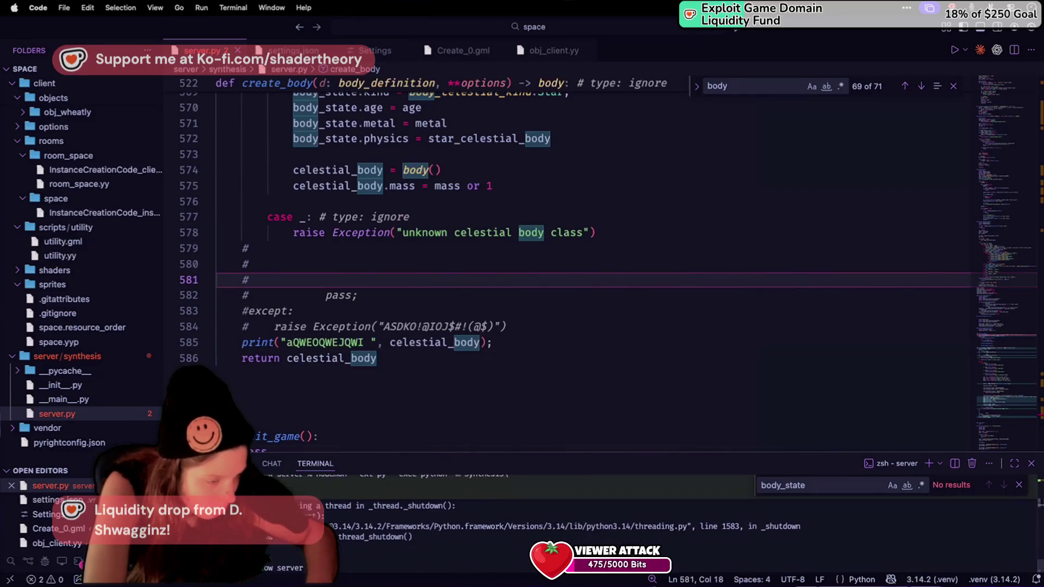
pyautogui.press('super+Tab')
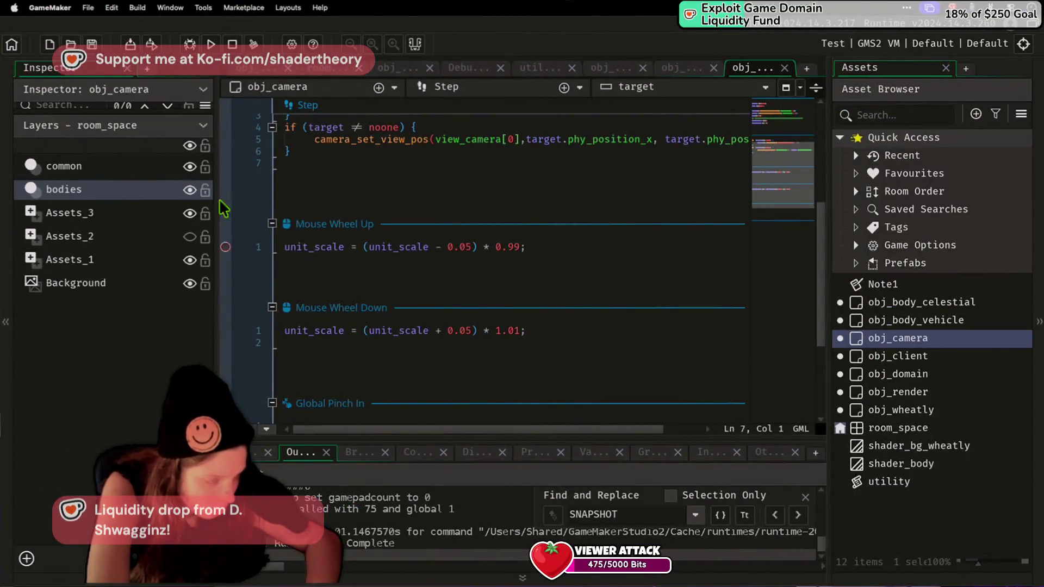
pyautogui.press('super+Tab')
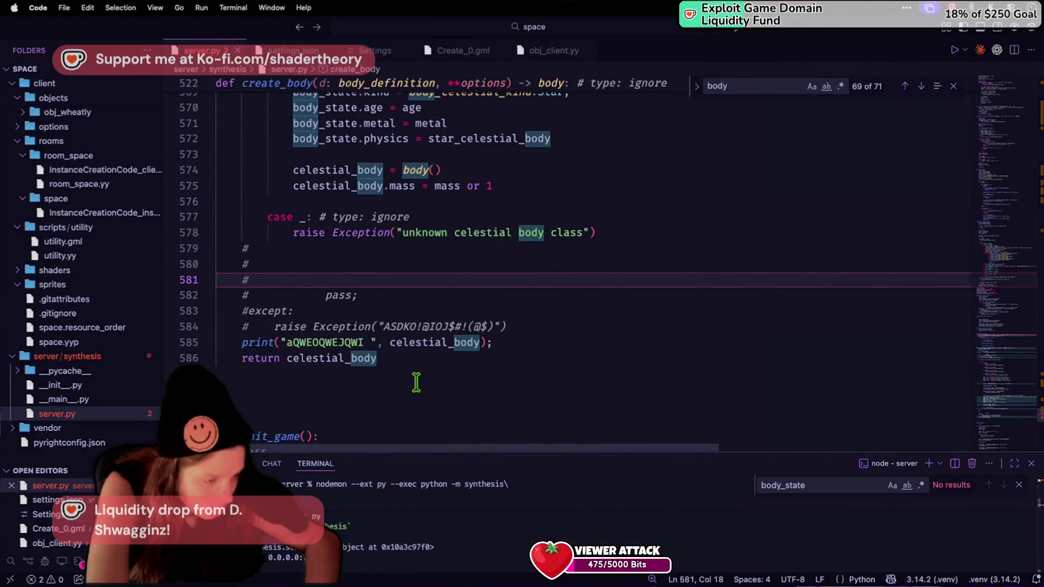
# Complete line 585's debug print as celestial_body.body_state and save so the server restarts
pyautogui.click(461, 343)
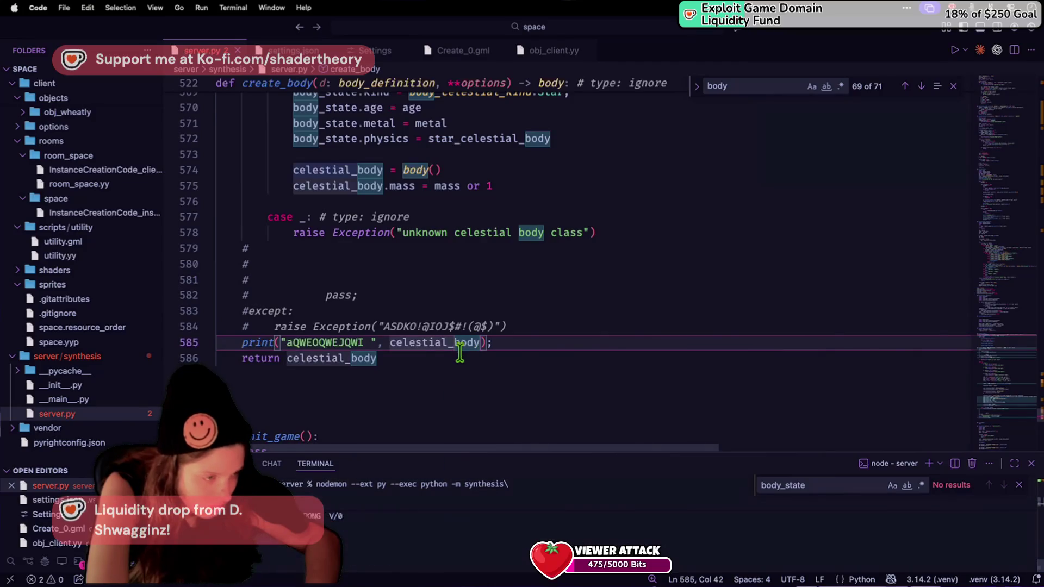
pyautogui.doubleClick(809, 486)
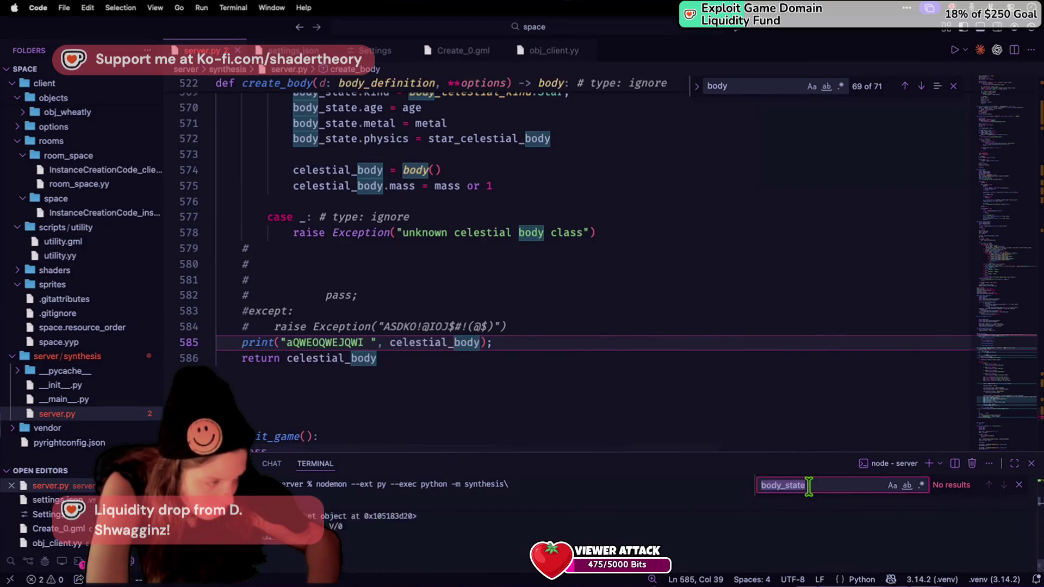
pyautogui.write('aQWE')
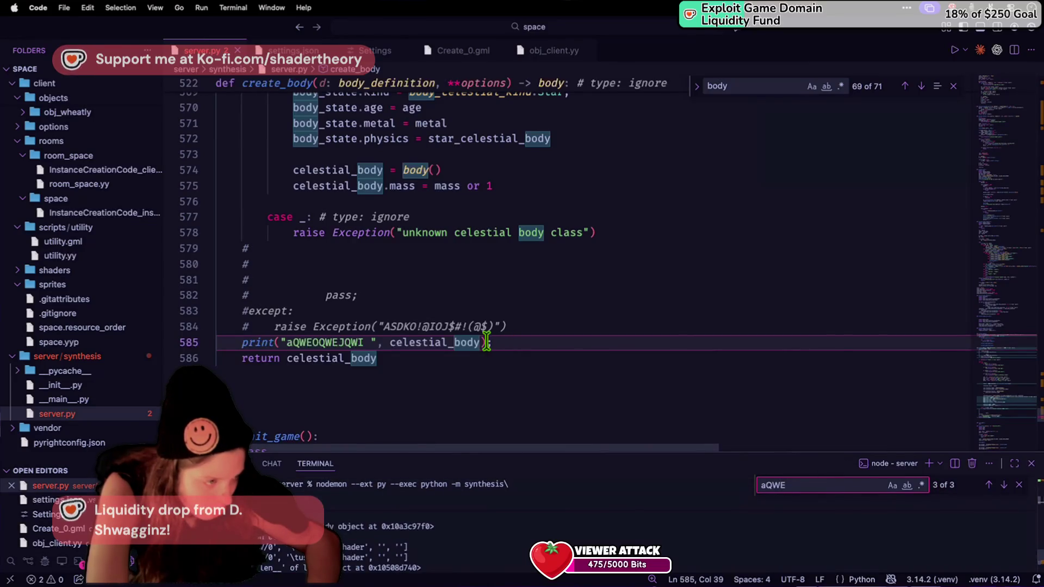
pyautogui.write('.')
pyautogui.press('Return')
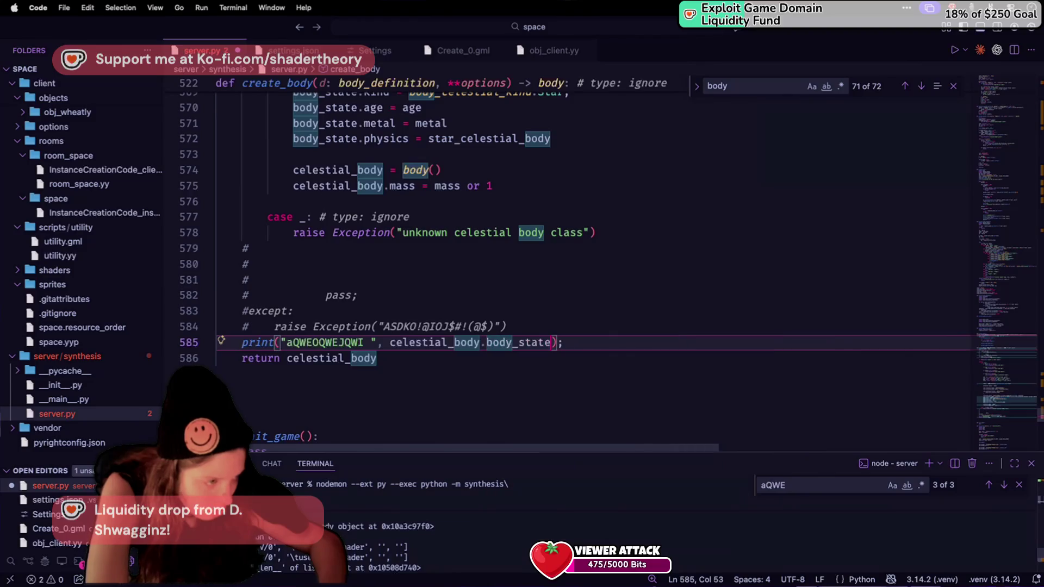
pyautogui.hotkey('ctrl', 's')
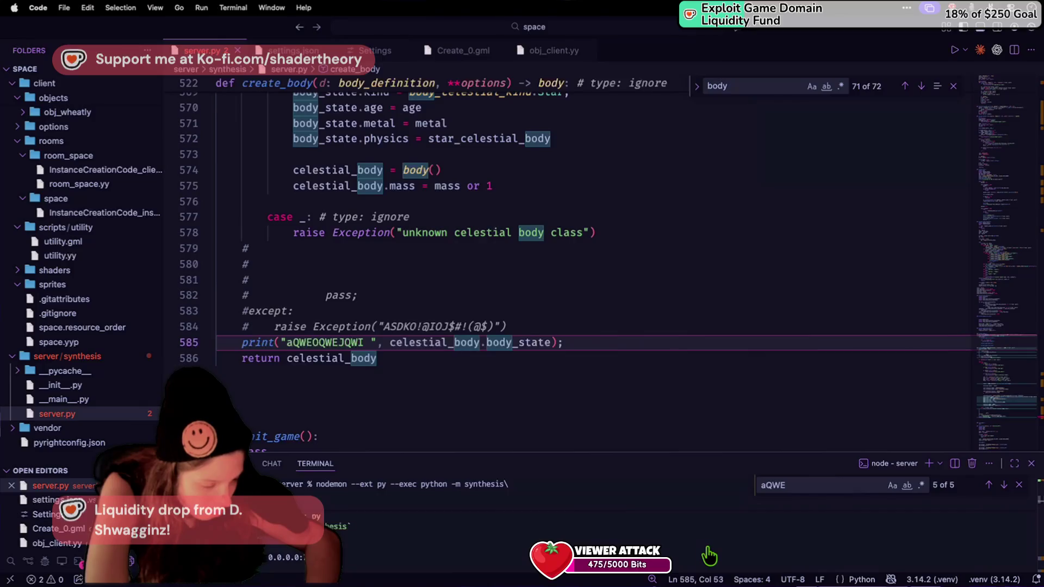
pyautogui.press('super+Tab')
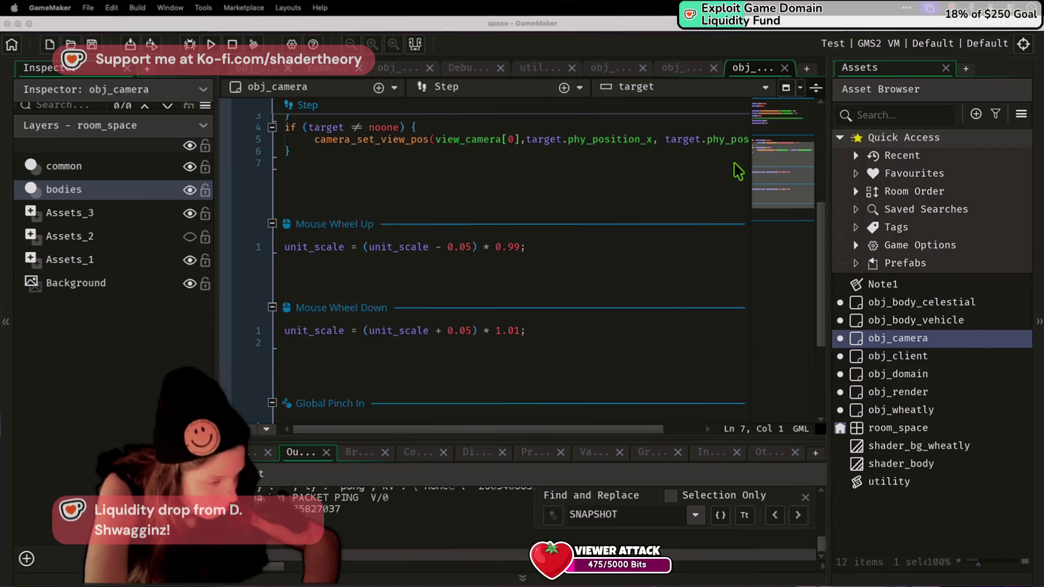
pyautogui.press('super+Tab')
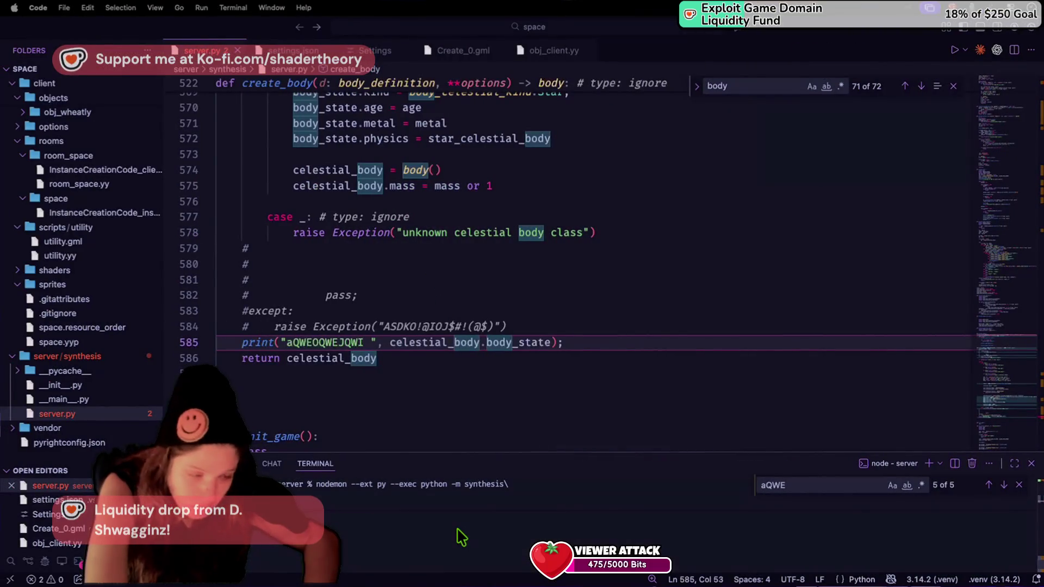
# Search the terminal for the debug marker and jump to the next 'body' match in the code
pyautogui.click(785, 486)
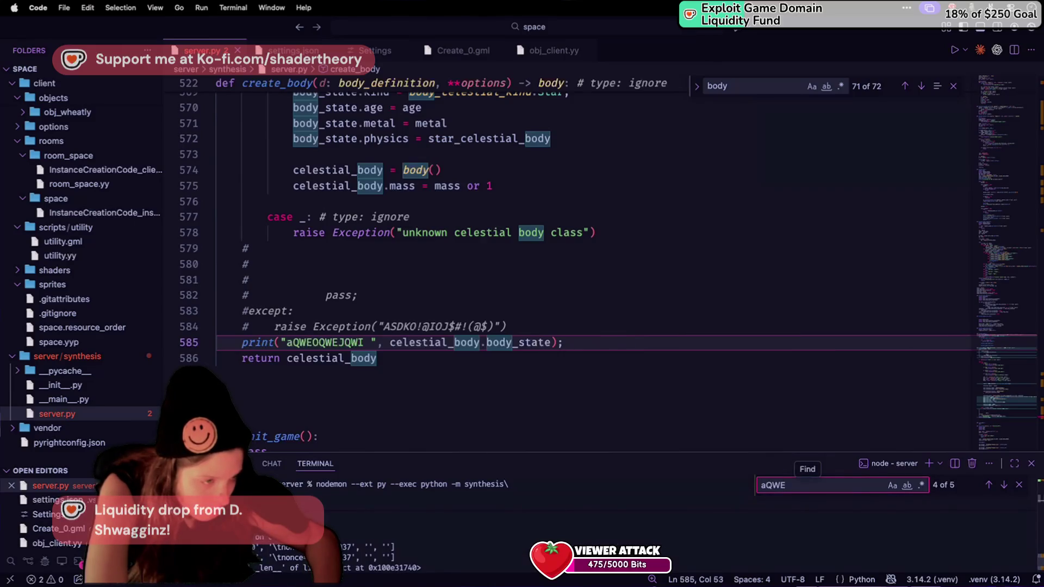
pyautogui.click(569, 297)
pyautogui.press('Down')
pyautogui.write('b')
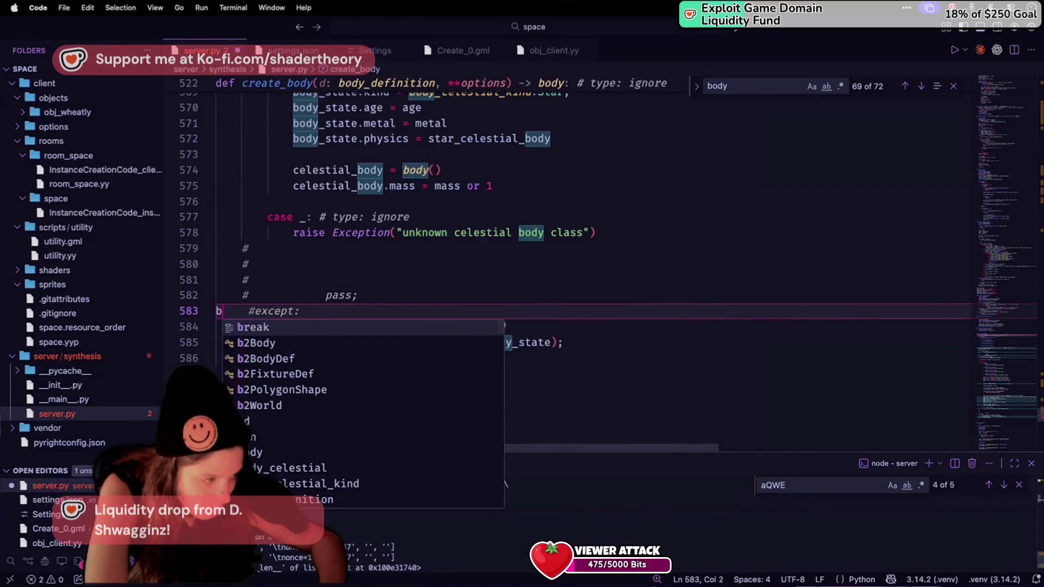
pyautogui.press('BackSpace')
pyautogui.press('Home')
pyautogui.press('Home')
pyautogui.press('super+g')
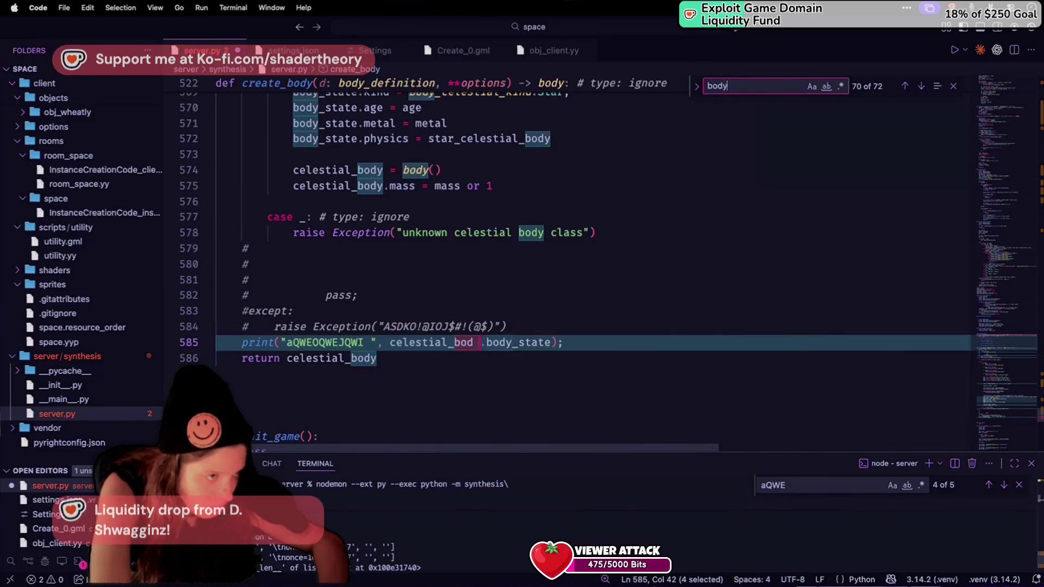
# Inspect how the star's body_state is built around the body() call on lines 555–574
pyautogui.scroll(6, 569, 298)
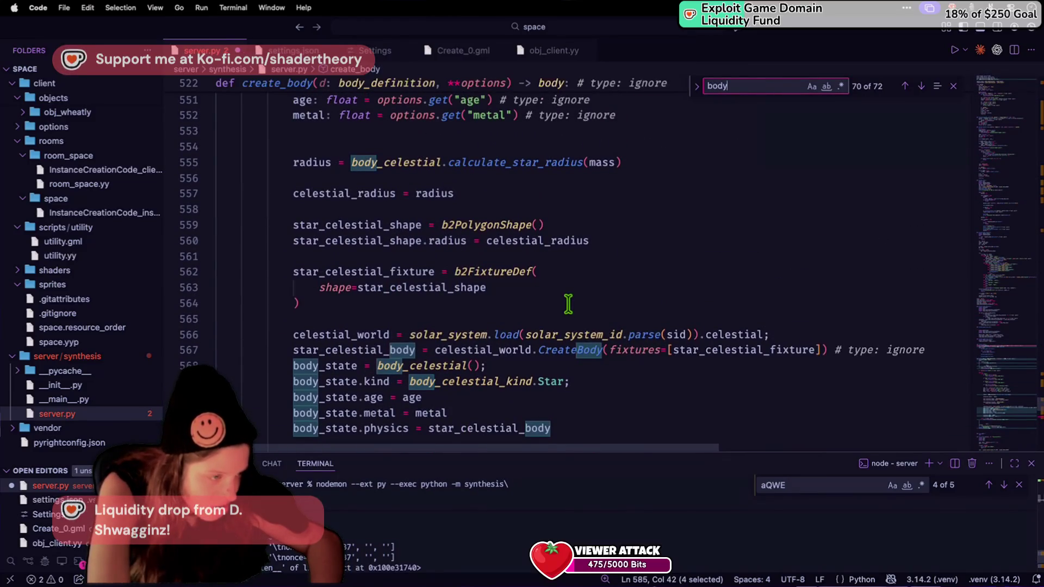
pyautogui.scroll(3, 568, 304)
pyautogui.scroll(-3, 568, 304)
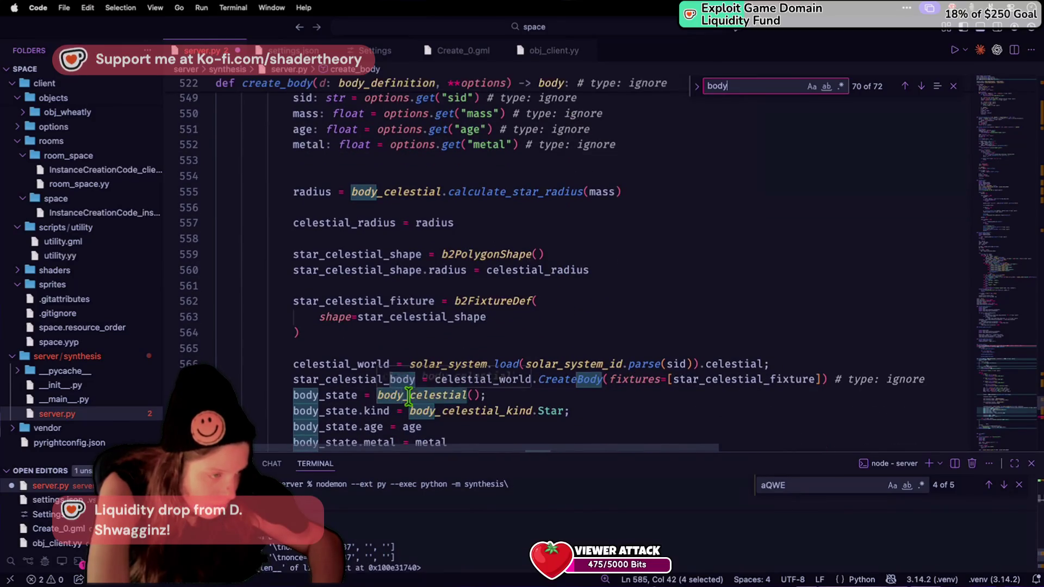
pyautogui.moveTo(409, 395)
pyautogui.scroll(-3, 435, 402)
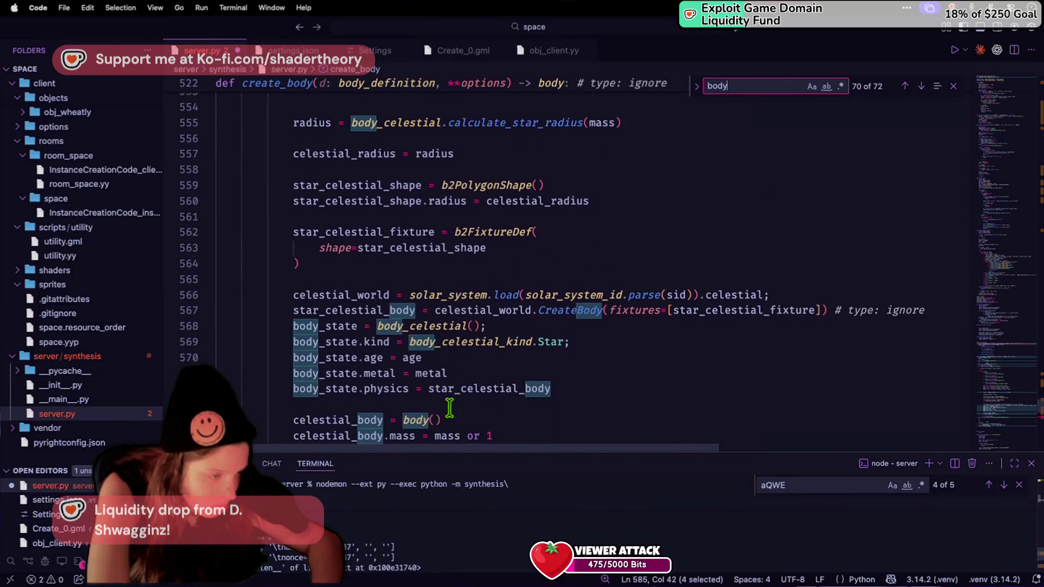
pyautogui.rightClick(424, 392)
pyautogui.press('Escape')
pyautogui.click(495, 385)
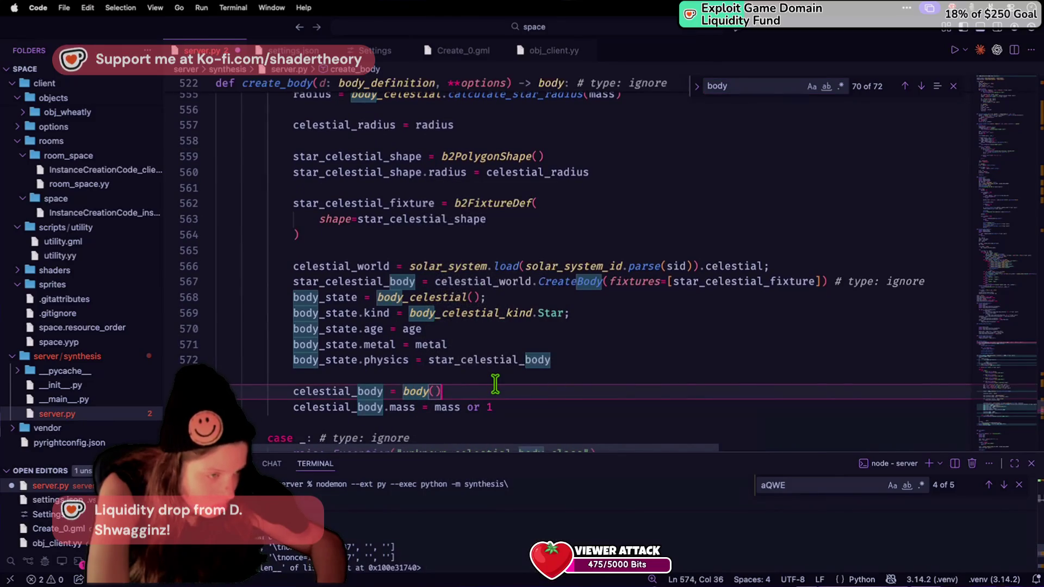
pyautogui.scroll(-2, 495, 384)
pyautogui.press('super+Tab')
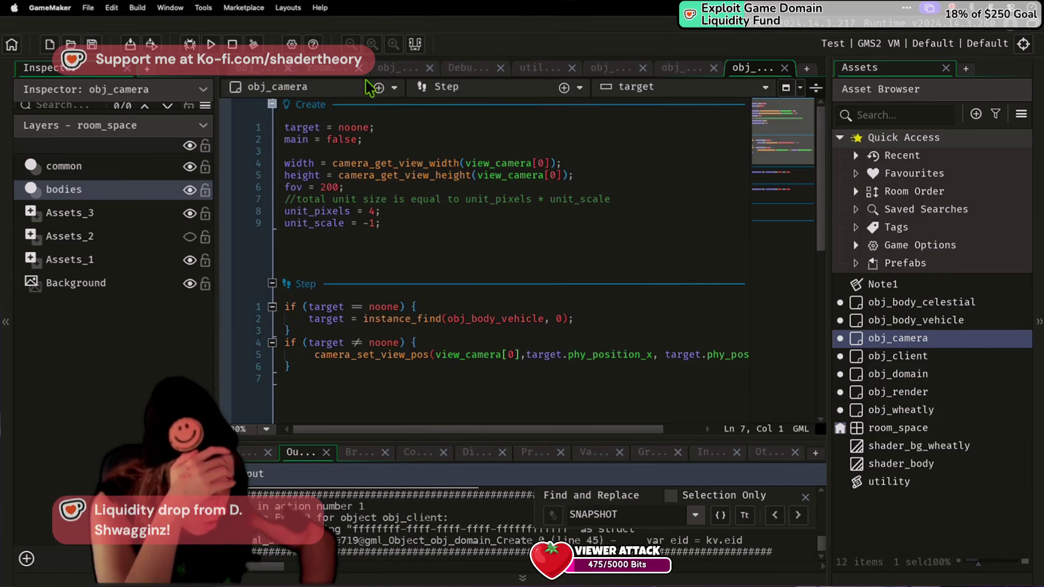
pyautogui.click(403, 73)
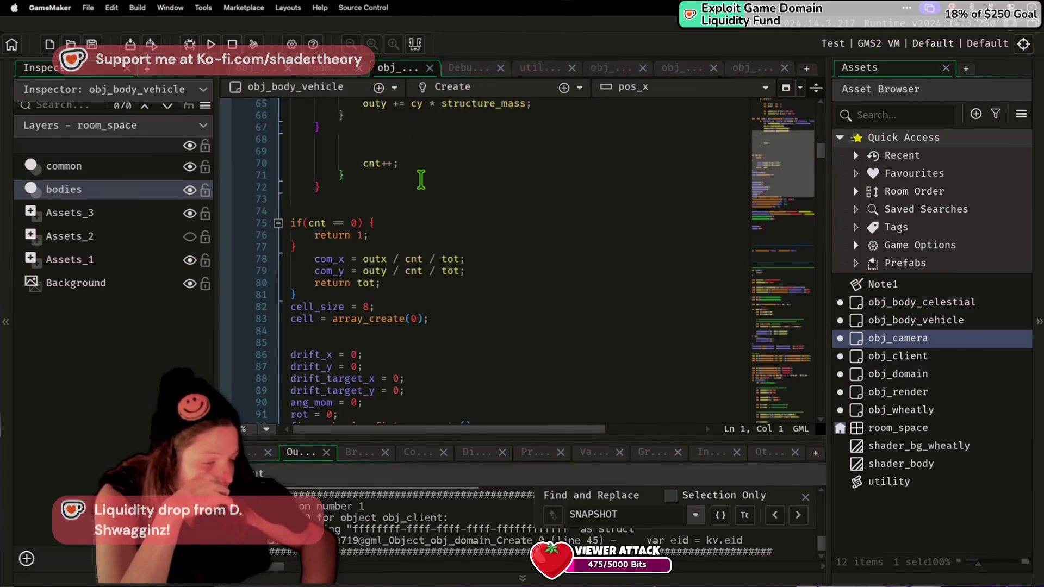
pyautogui.scroll(7, 421, 177)
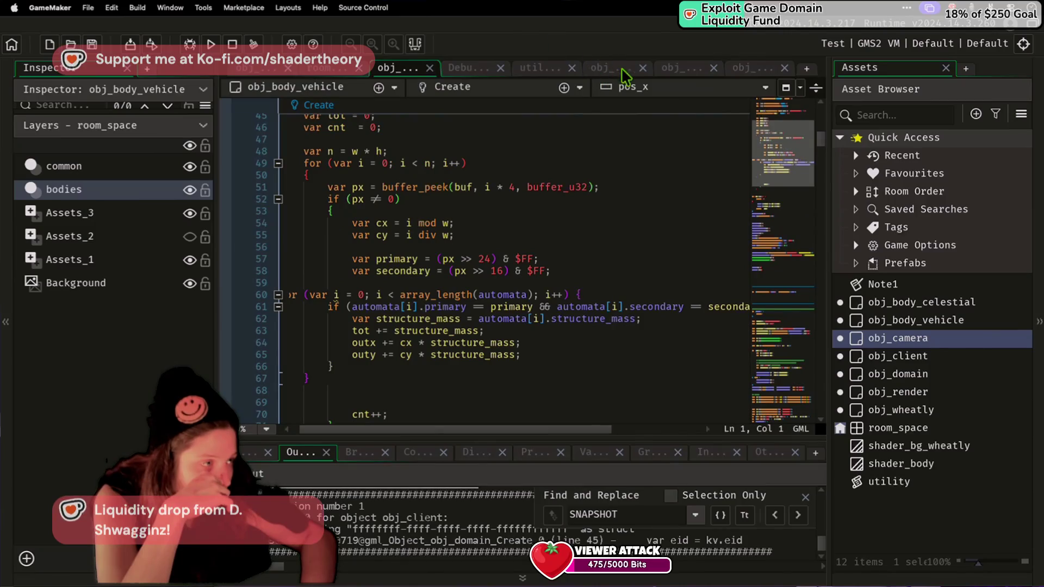
pyautogui.click(671, 76)
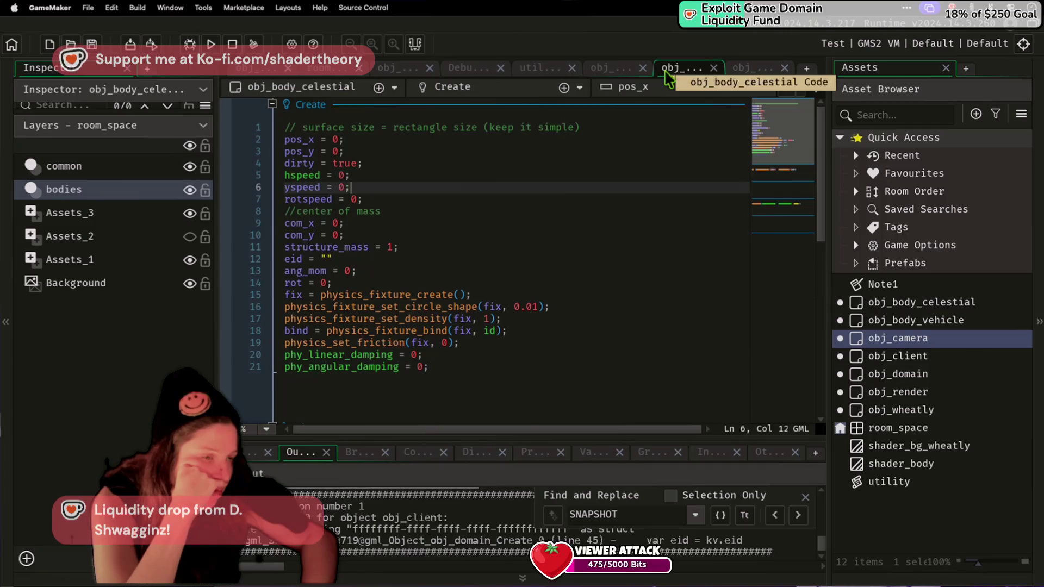
pyautogui.click(623, 68)
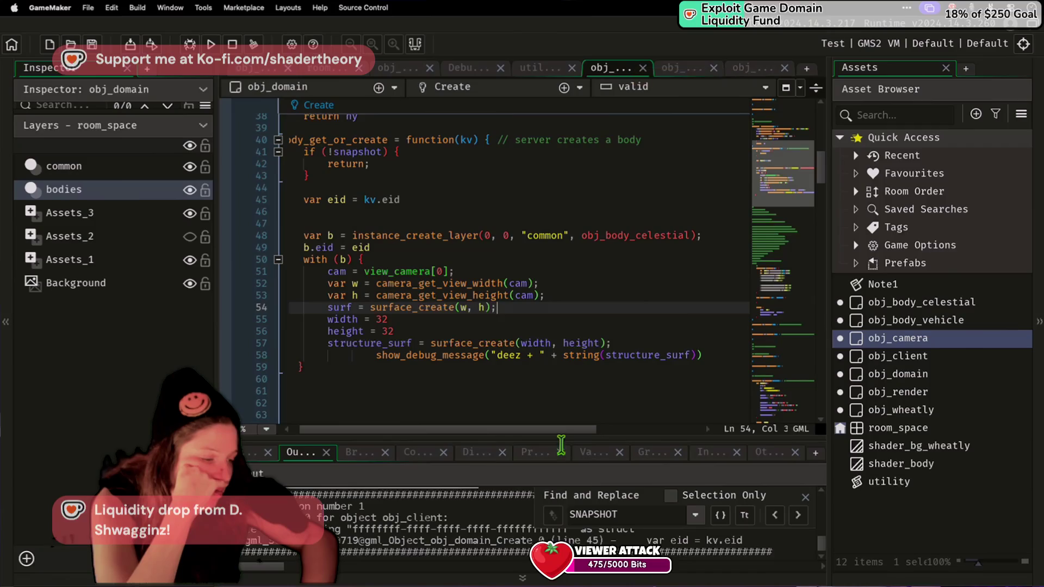
pyautogui.scroll(10, 556, 334)
pyautogui.scroll(-12, 556, 334)
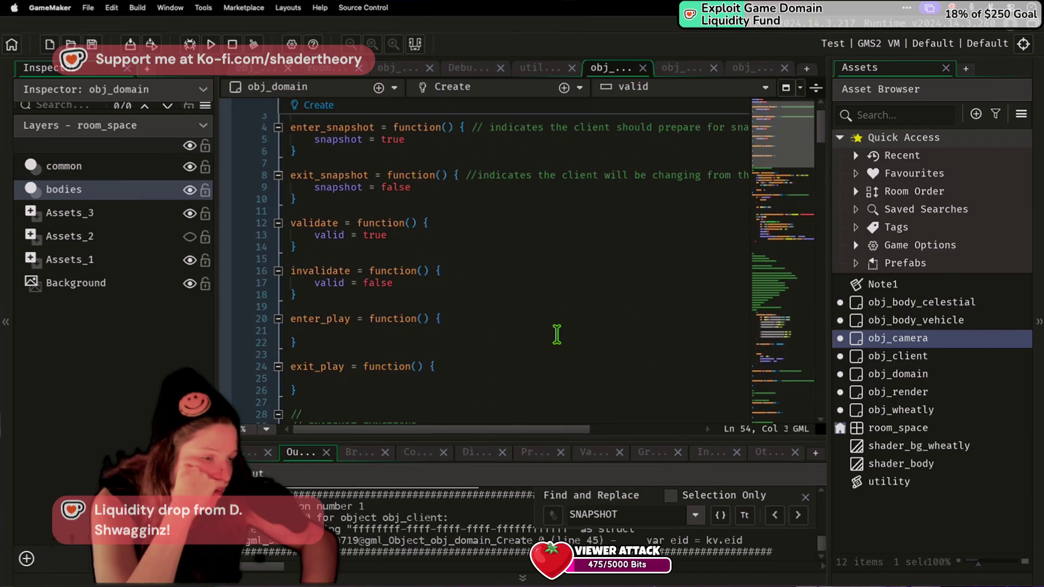
pyautogui.scroll(5, 556, 333)
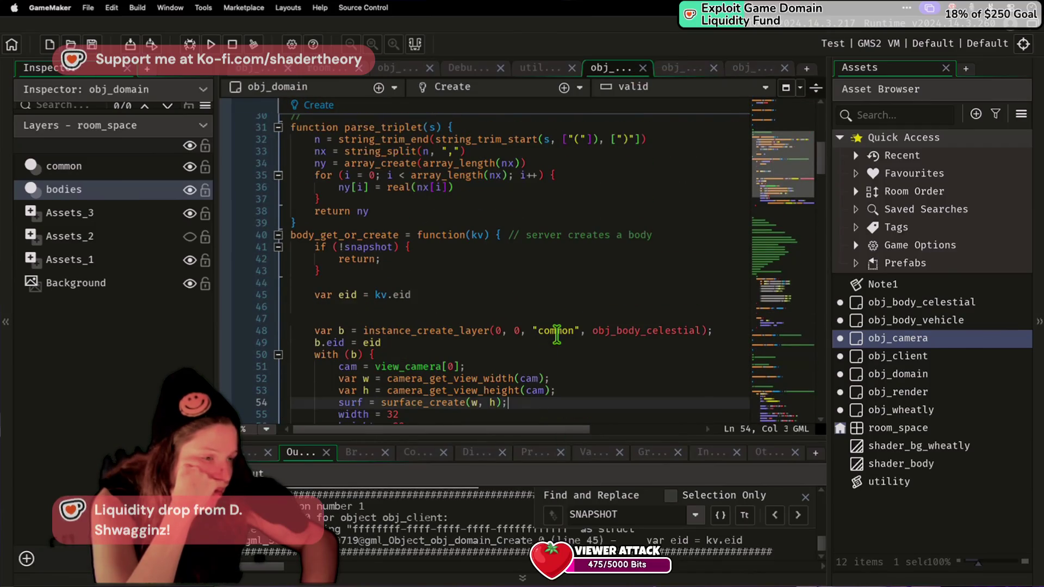
pyautogui.scroll(2, 557, 334)
pyautogui.scroll(-3, 557, 334)
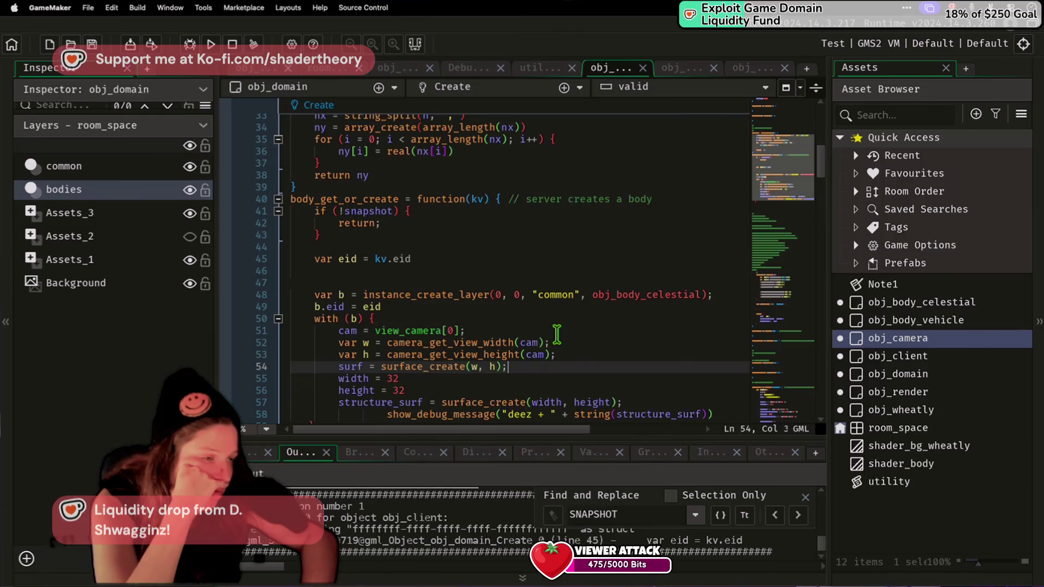
pyautogui.click(686, 73)
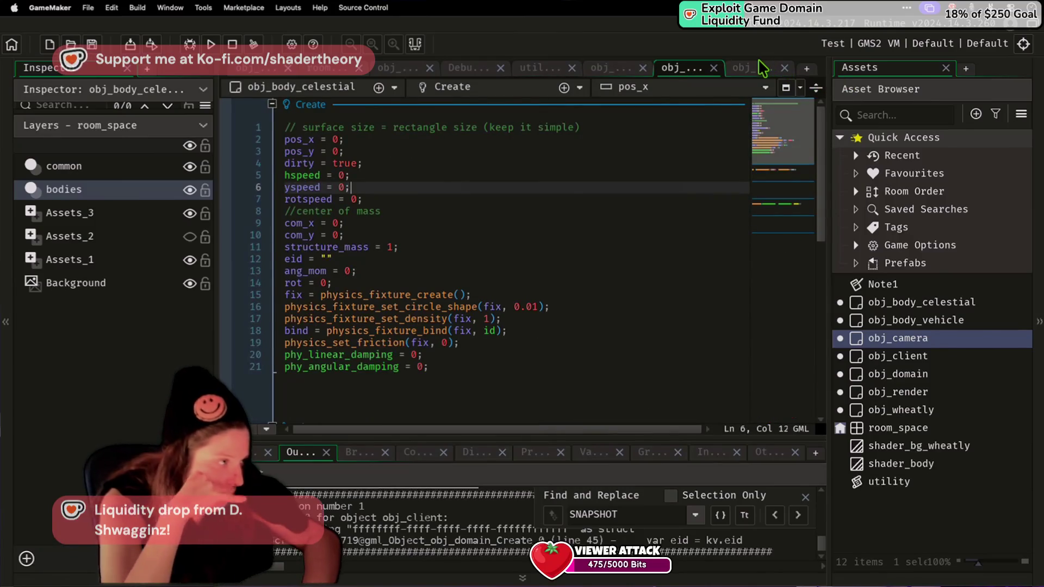
pyautogui.click(740, 71)
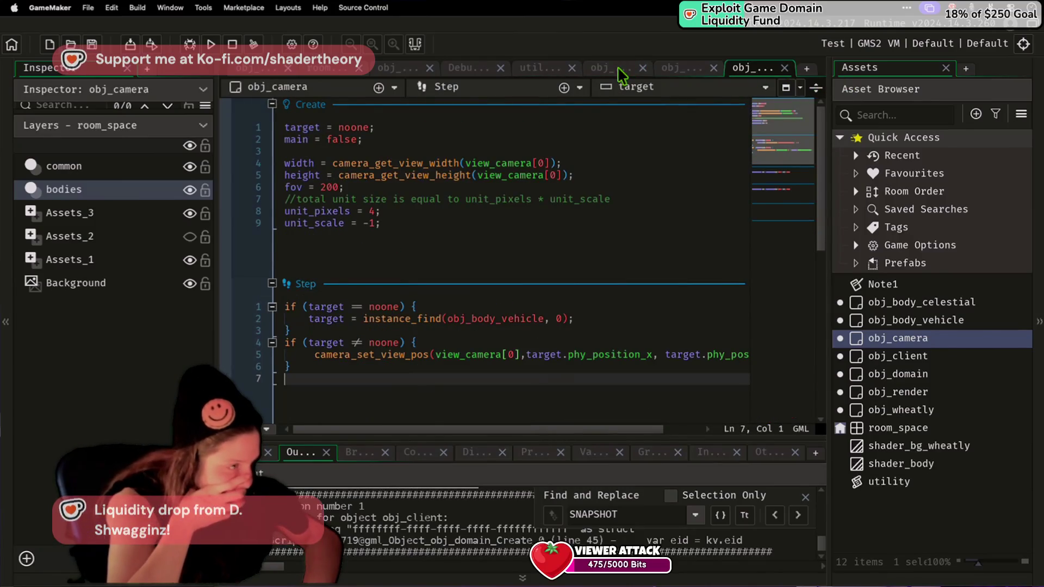
pyautogui.click(621, 71)
pyautogui.scroll(-4, 581, 227)
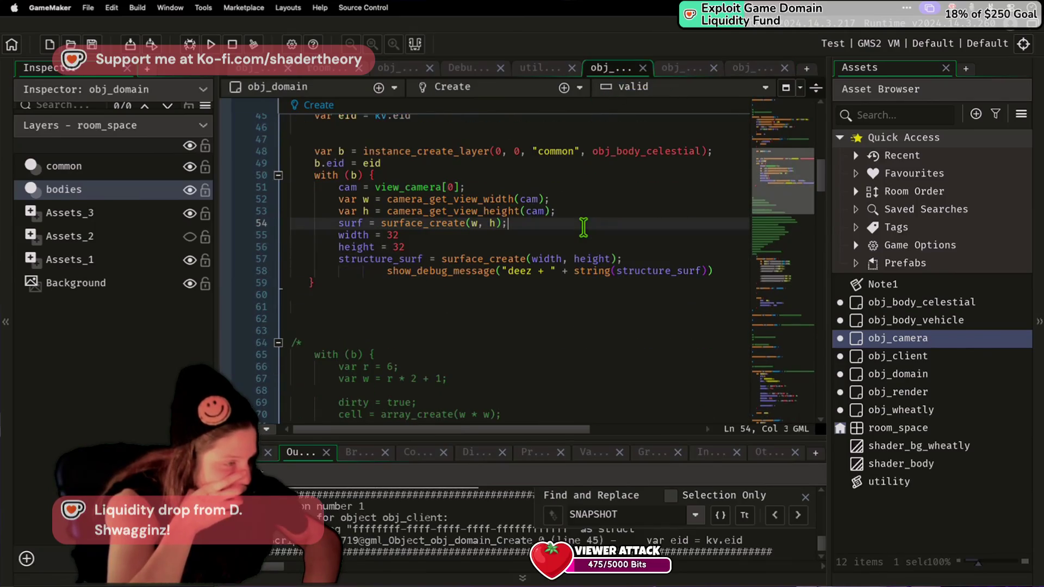
pyautogui.scroll(3, 583, 227)
pyautogui.click(429, 223)
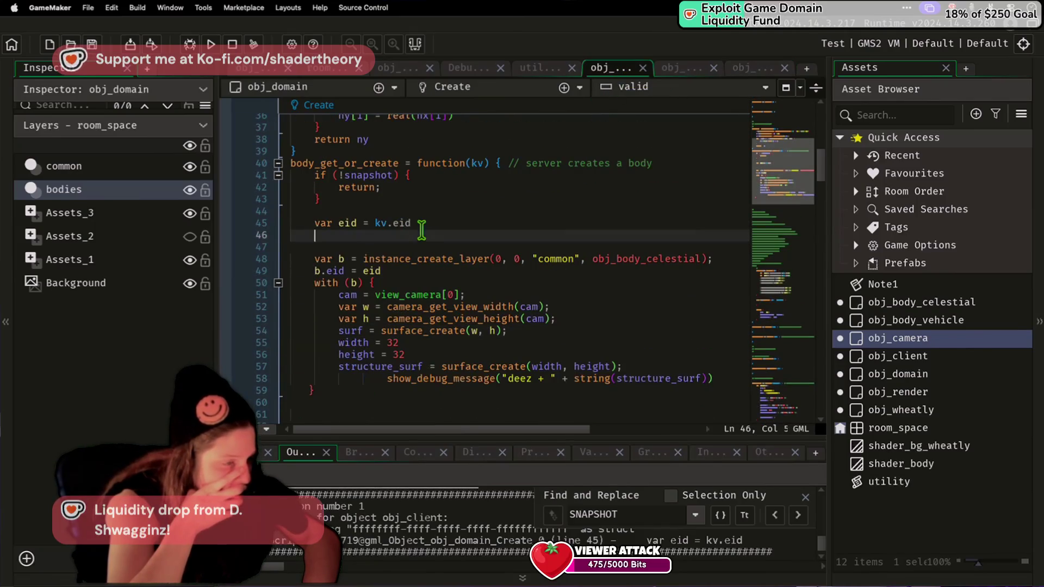
# Change body_get_or_create's kv parameter to eid, drop the 'var eid = kv.eid' line, save, and run
pyautogui.moveTo(430, 222); pyautogui.dragTo(375, 224)
pyautogui.write('eid')
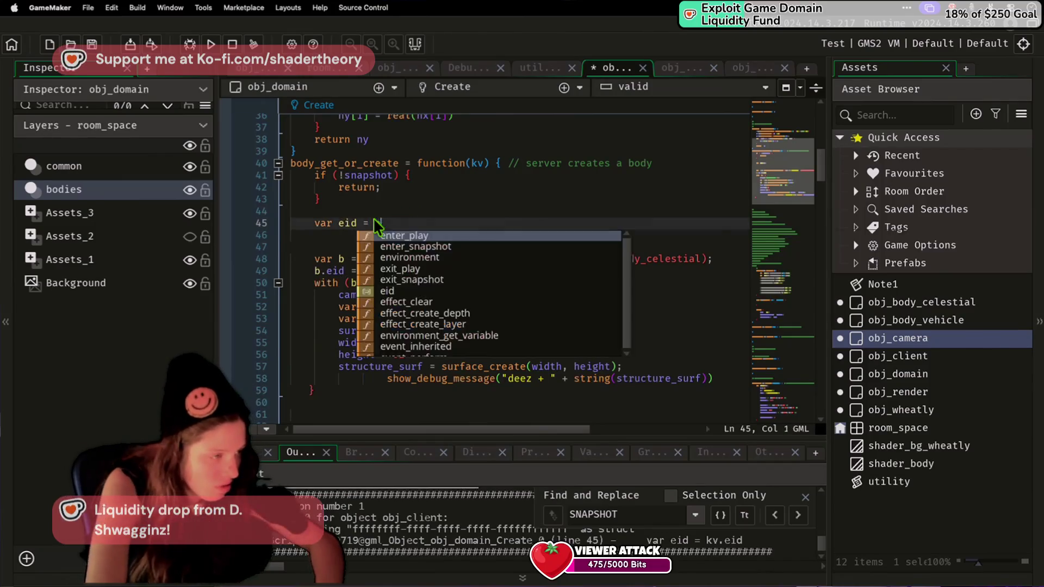
pyautogui.hotkey('ctrl', 'd')
pyautogui.hotkey('ctrl', 'd')
pyautogui.hotkey('ctrl', 'd')
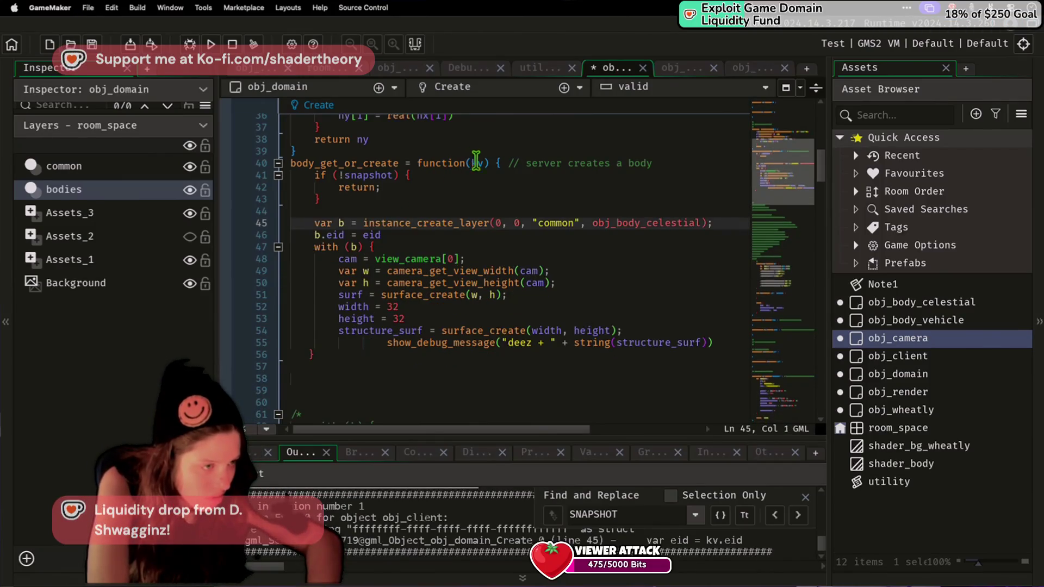
pyautogui.doubleClick(479, 163)
pyautogui.write('eid')
pyautogui.hotkey('ctrl', 's')
pyautogui.click(292, 282)
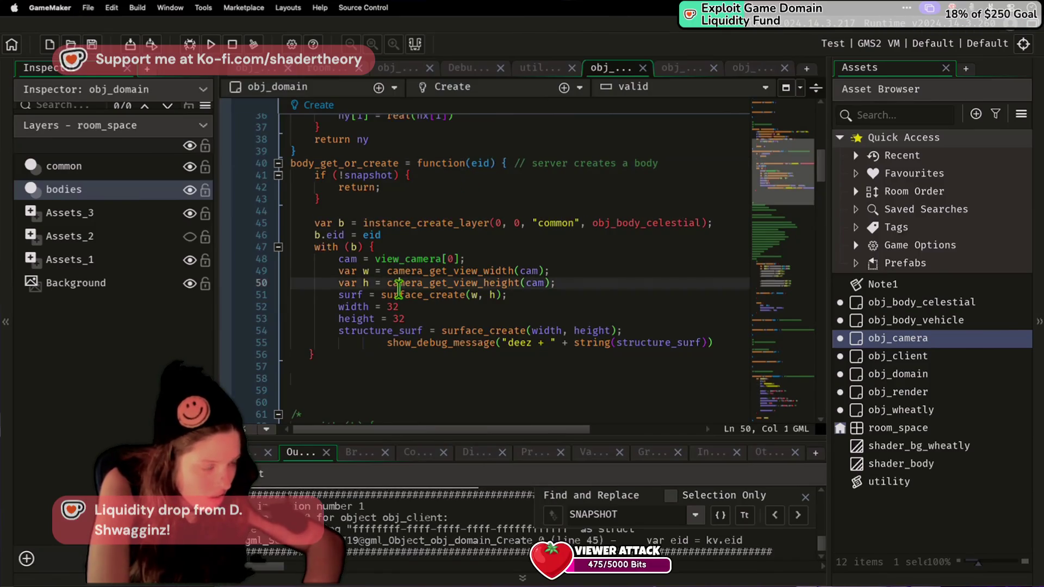
pyautogui.click(210, 45)
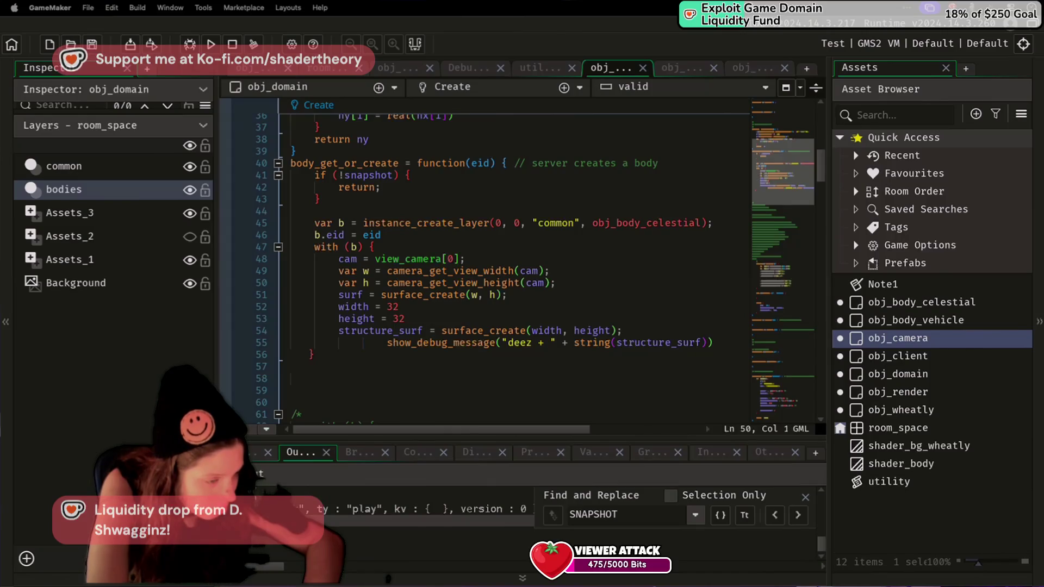
# Stop the game, resave server.py to restart the server, and run the game again
pyautogui.click(229, 47)
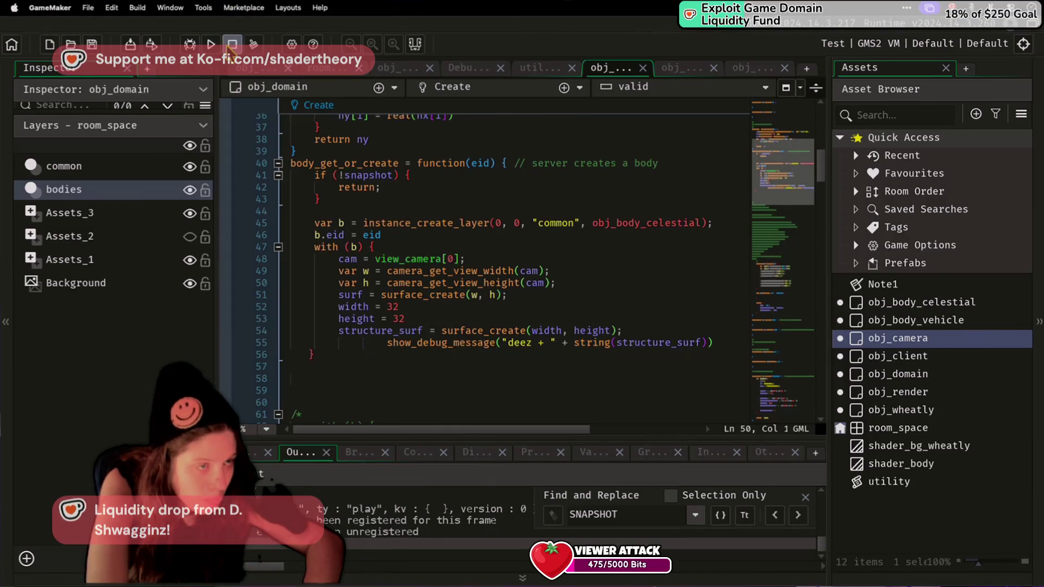
pyautogui.press('super+Tab')
pyautogui.press('super+s')
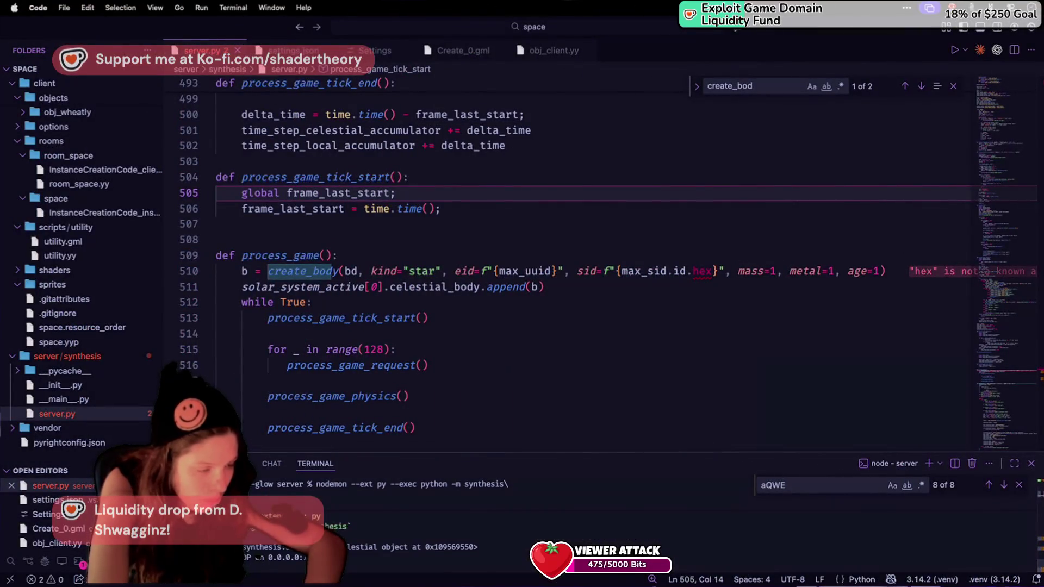
pyautogui.press('super+Tab')
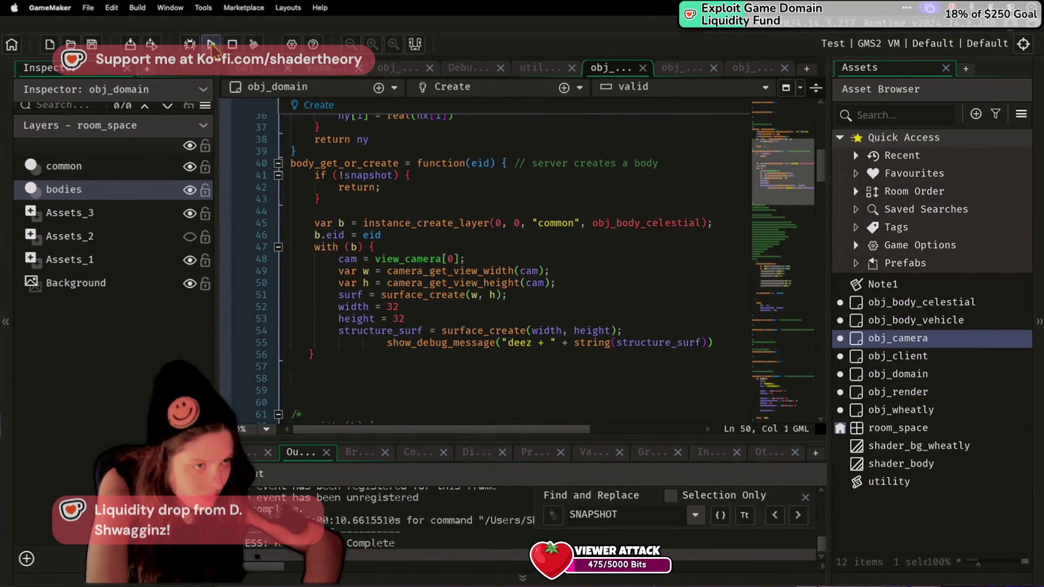
pyautogui.click(211, 44)
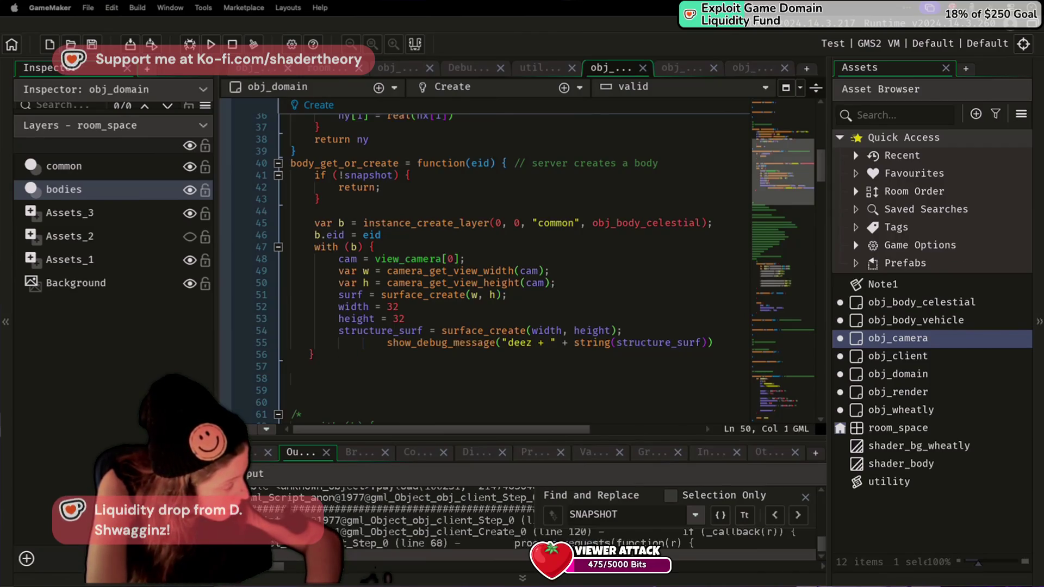
pyautogui.click(594, 403)
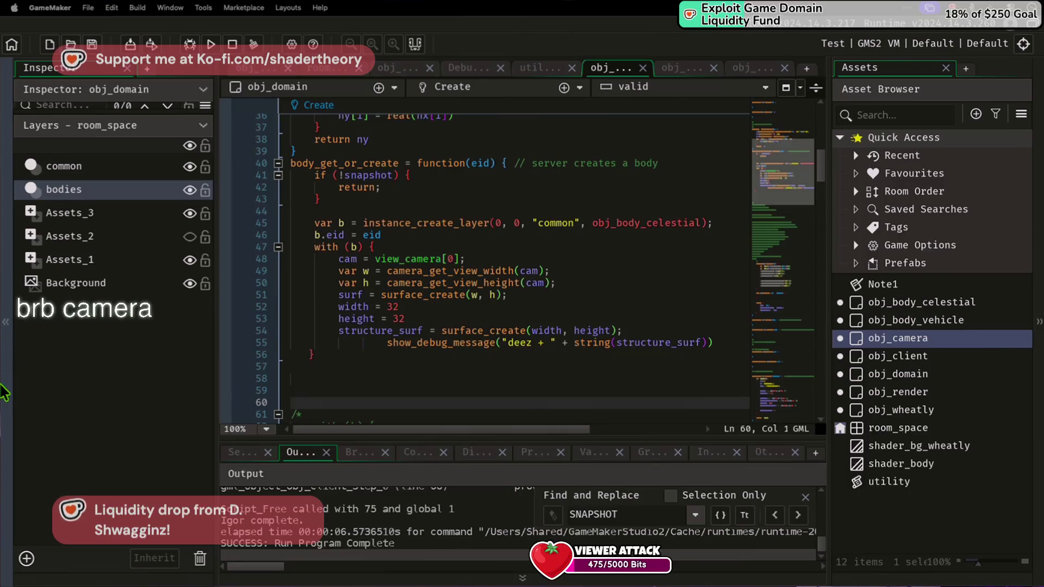
# Place the caret on the empty line after body_get_or_create's snapshot check in obj_domain
pyautogui.moveTo(413, 223)
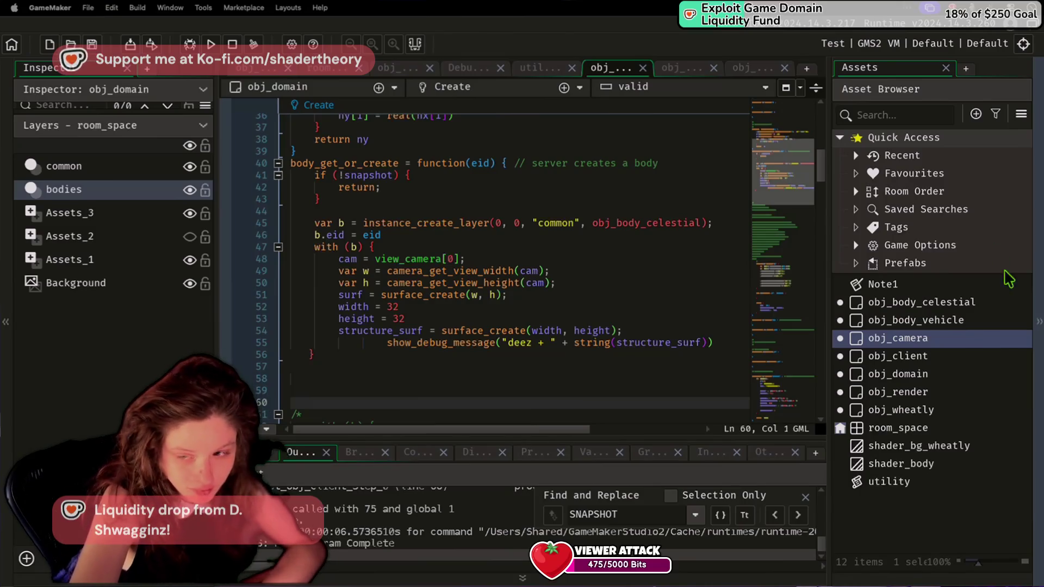
pyautogui.click(609, 153)
pyautogui.click(472, 211)
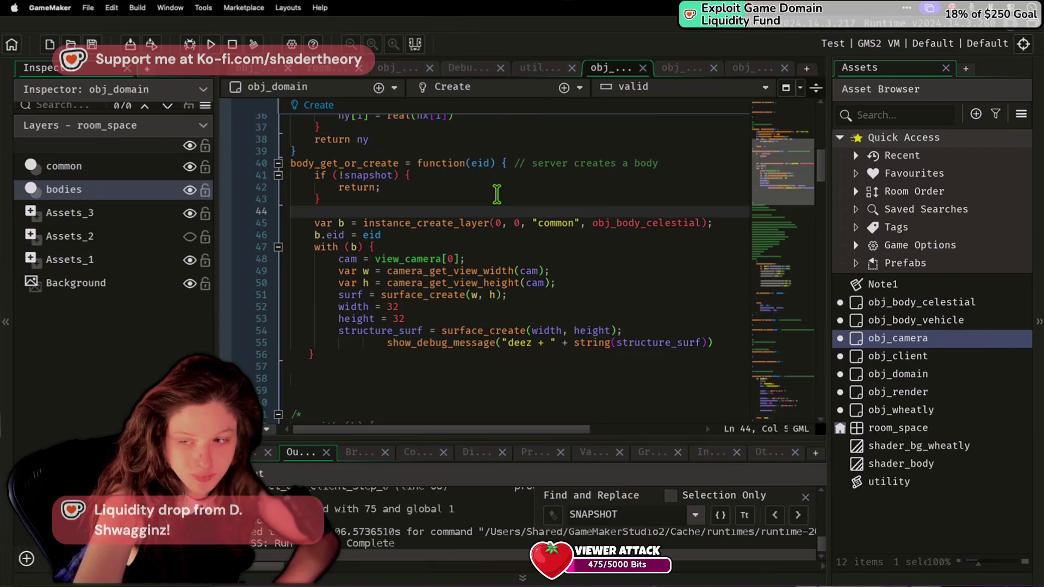